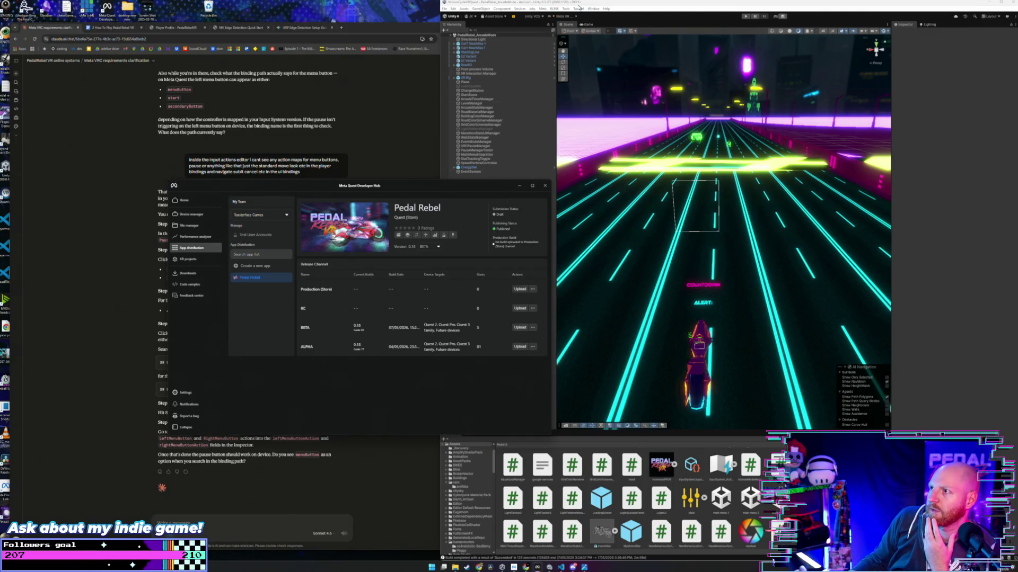
Step: Save the project, then select the Car7 NearMiss 1 prefab in Assets/cars/prefabs
left_click(544, 41)
left_click(445, 8)
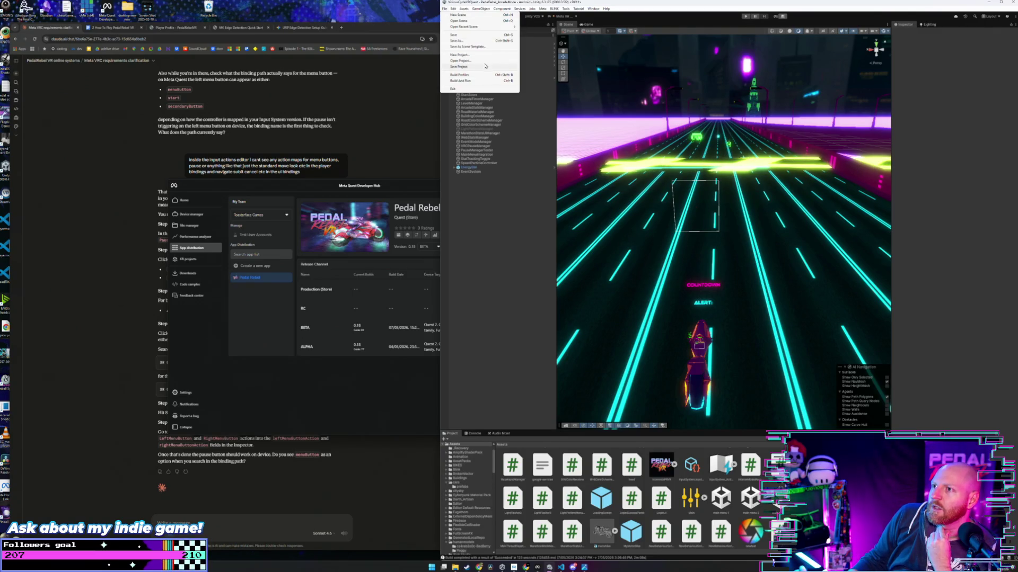
left_click(488, 66)
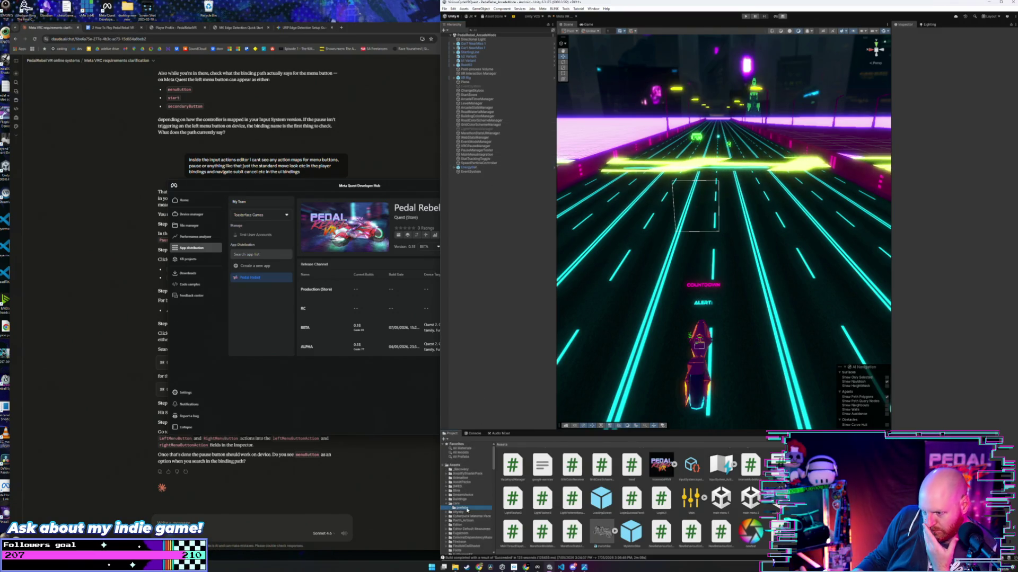
left_click(461, 508)
left_click(755, 508)
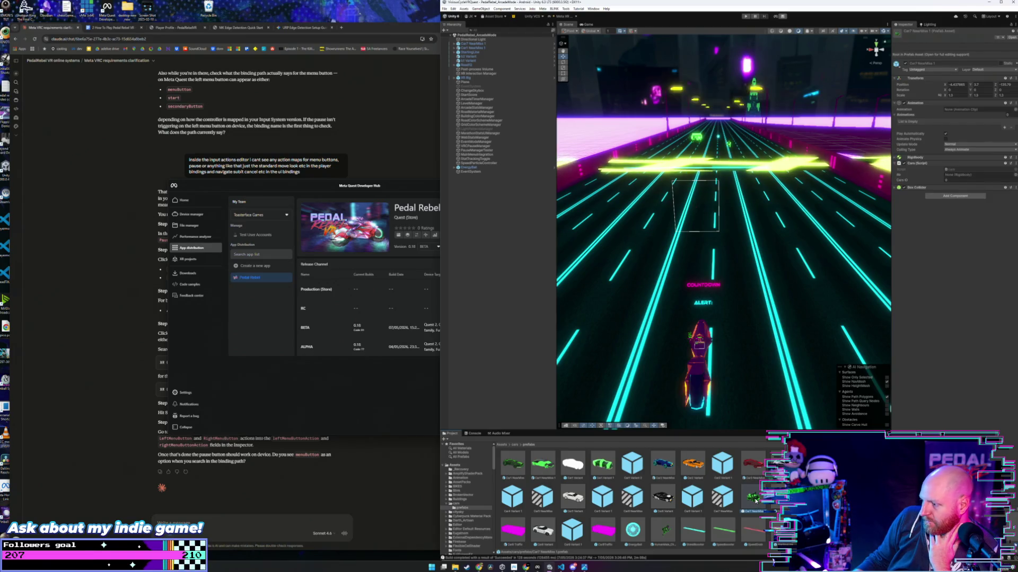
double_click(755, 507)
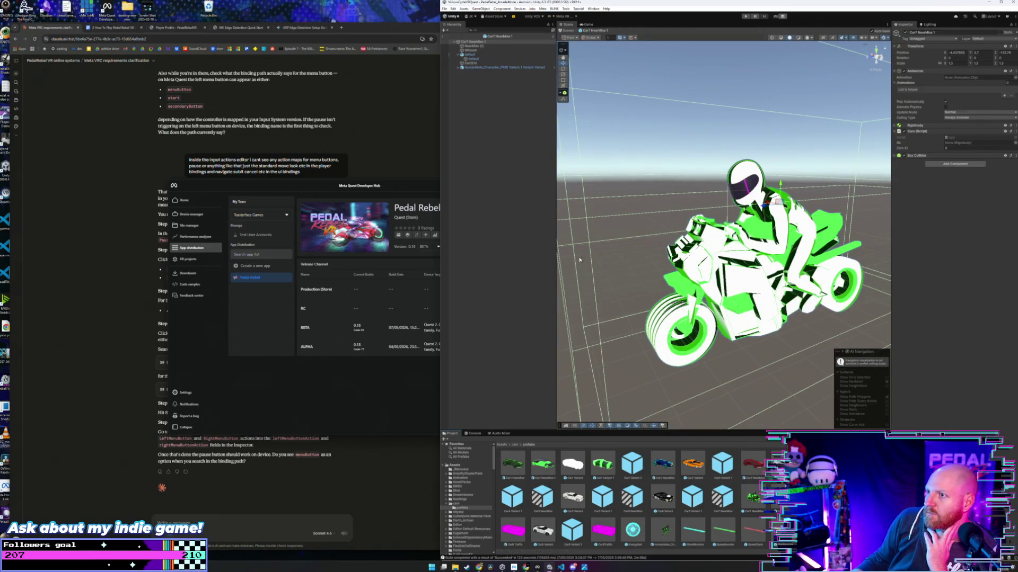
left_click(482, 67)
left_click(458, 68)
left_click(443, 68)
left_click(442, 68)
left_click(464, 80)
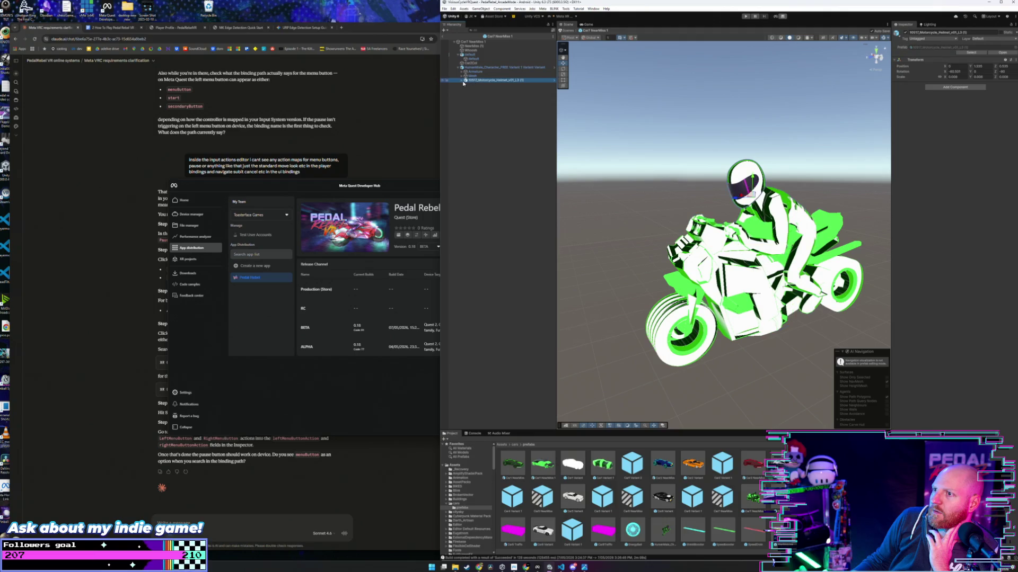
left_click(462, 80)
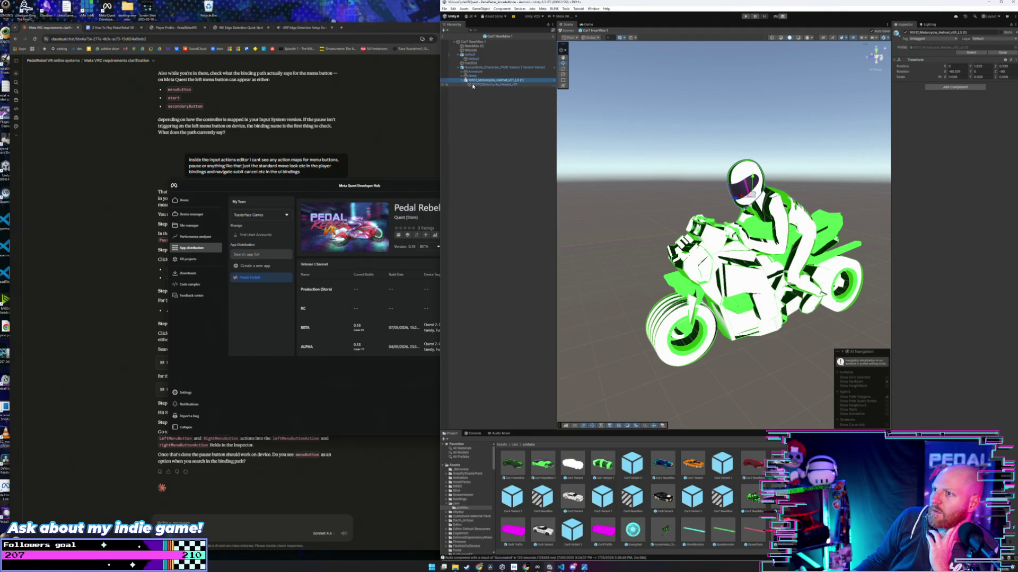
left_click(472, 84)
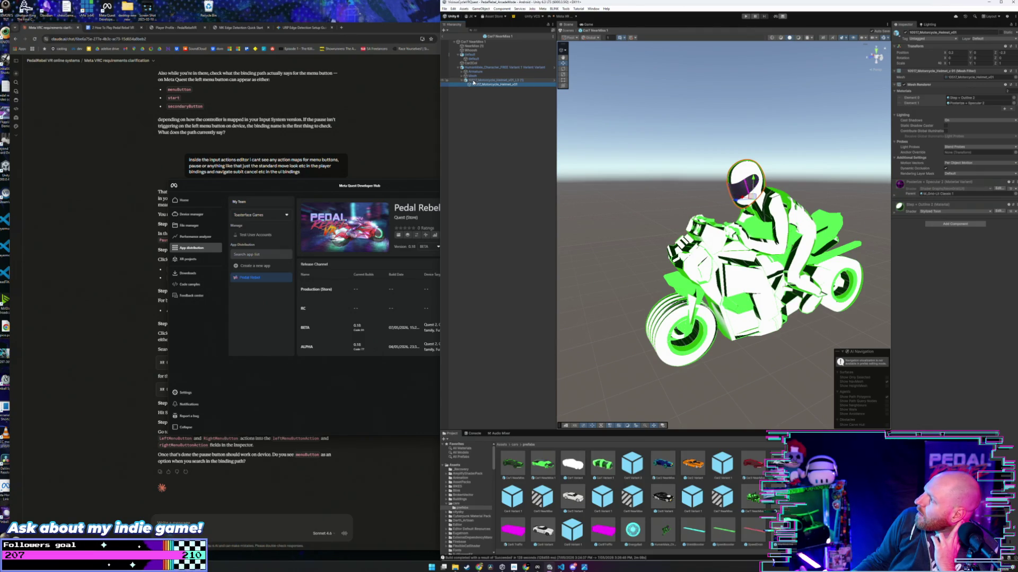
left_click(473, 81)
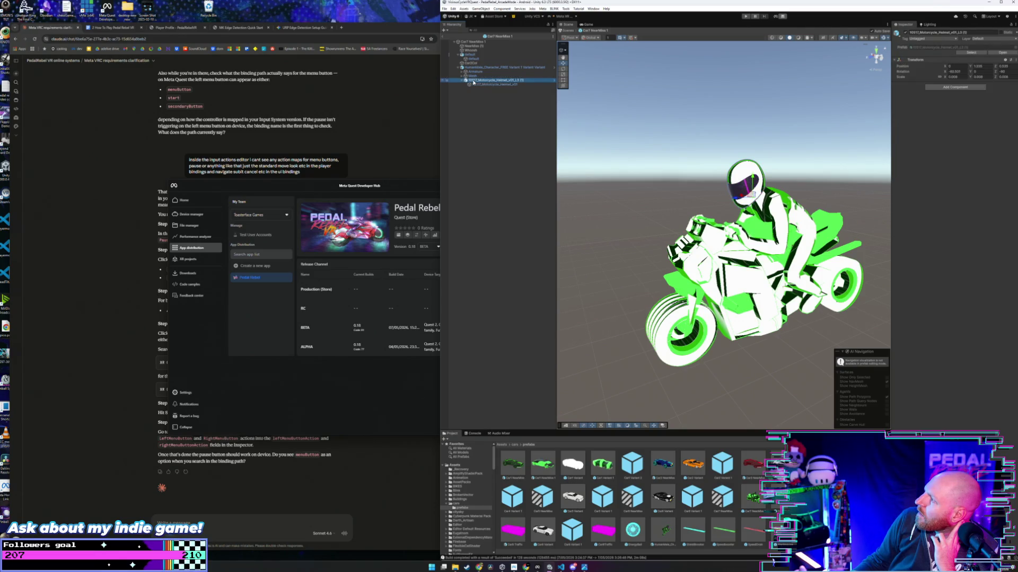
left_click(473, 85)
left_click(474, 80)
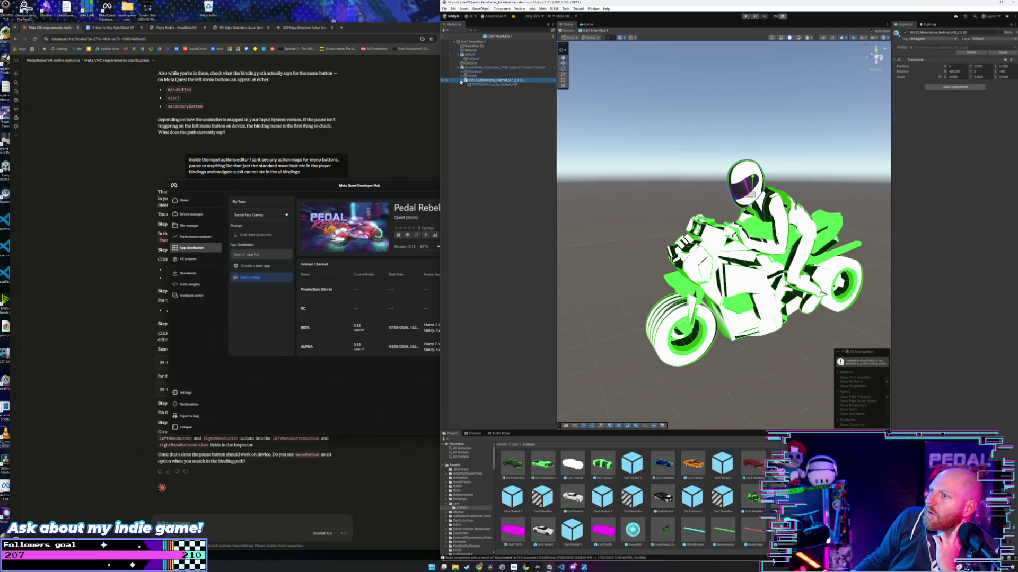
left_click(461, 80)
left_click(462, 76)
key("h")
key("h")
left_click(476, 80)
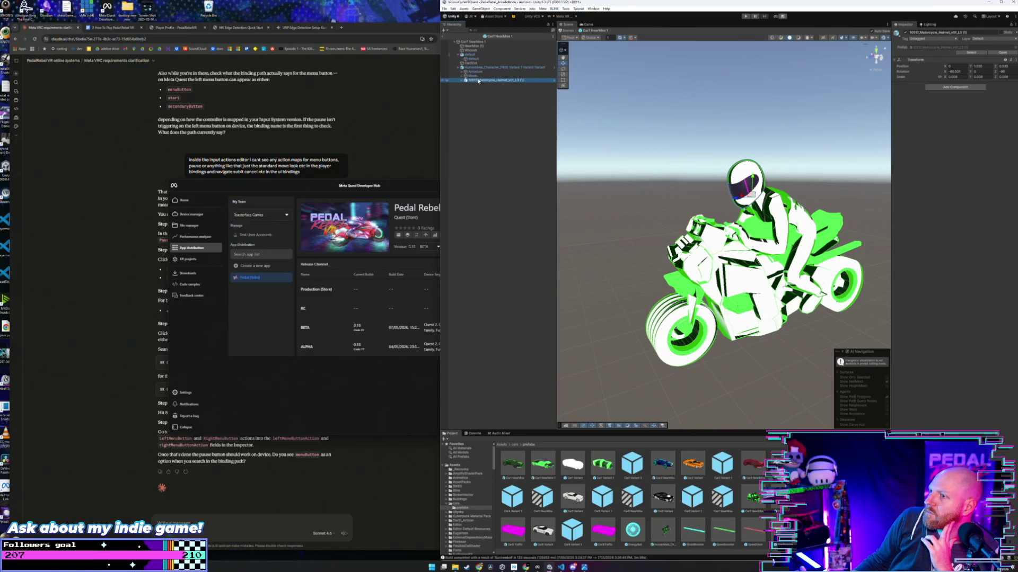
left_click(490, 68)
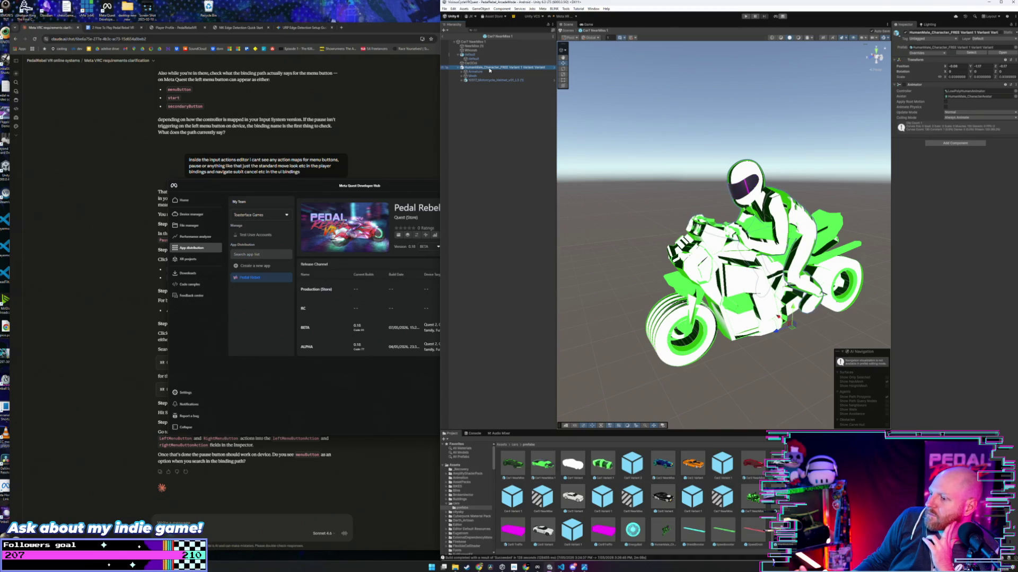
left_click(442, 81)
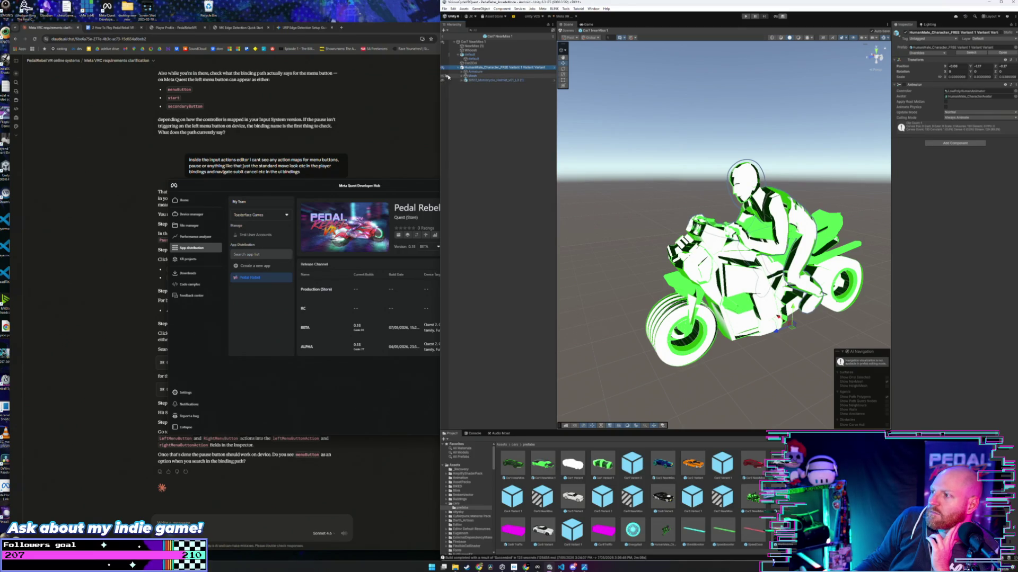
left_click(503, 81)
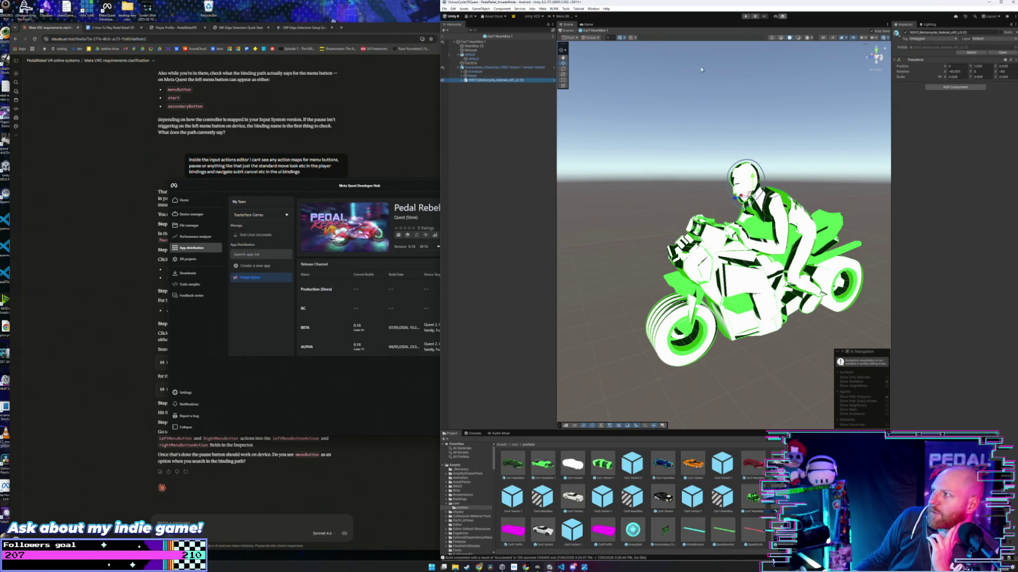
left_click(717, 68)
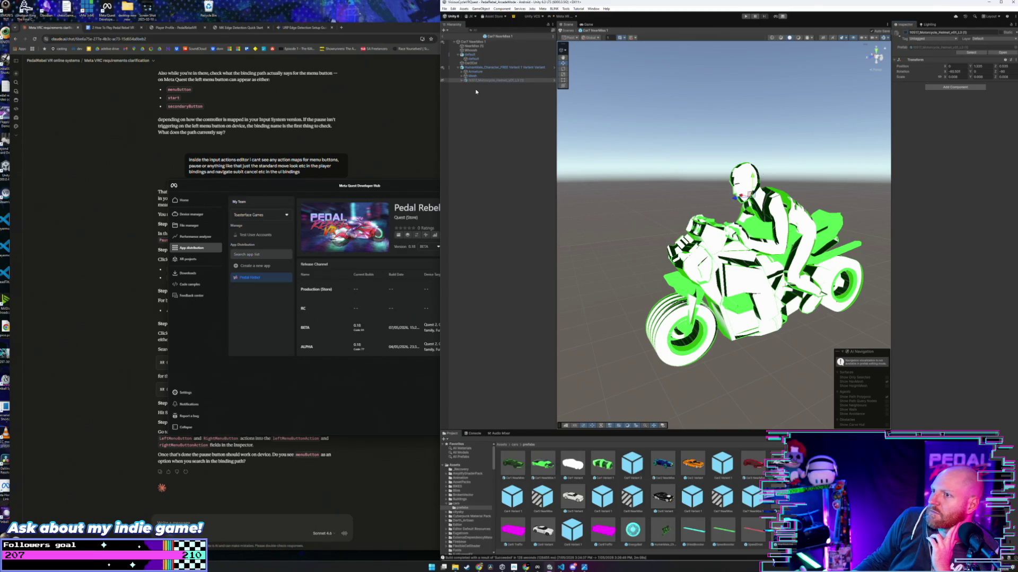
left_click(445, 80)
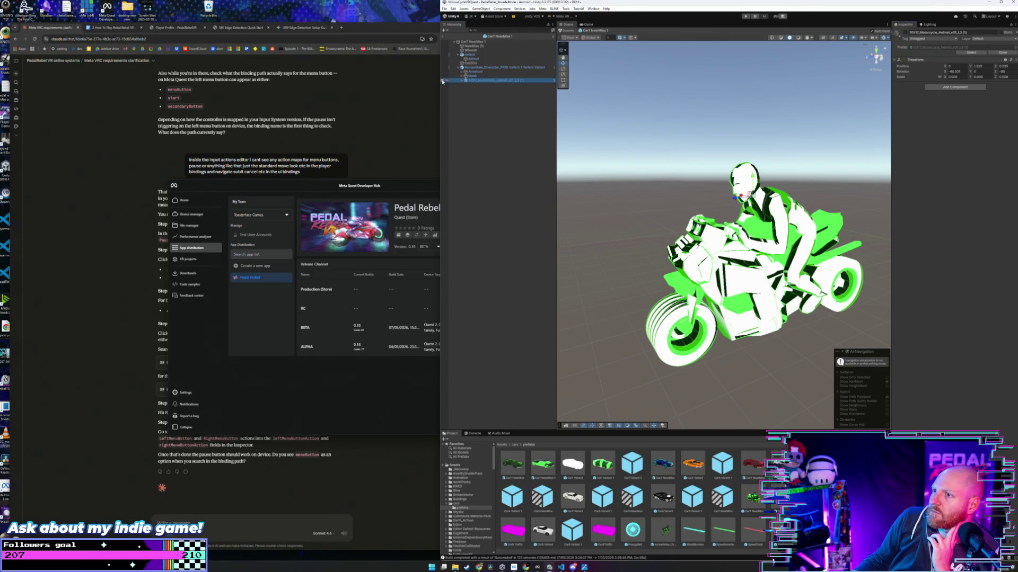
left_click(445, 37)
left_click(446, 8)
left_click(445, 9)
Step: Open the main menu 1 scene from the top-level Assets folder
left_click(445, 9)
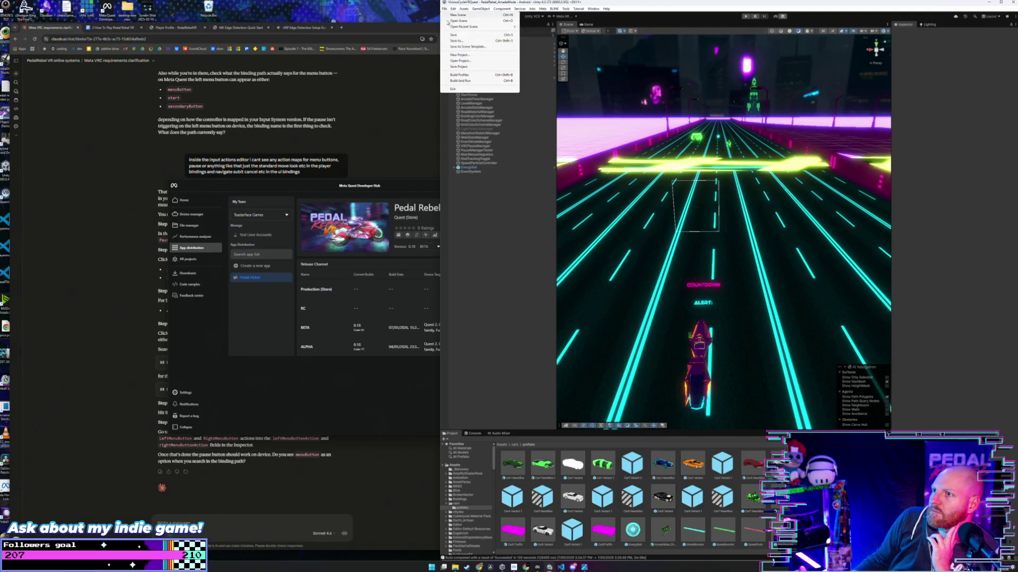
left_click(459, 67)
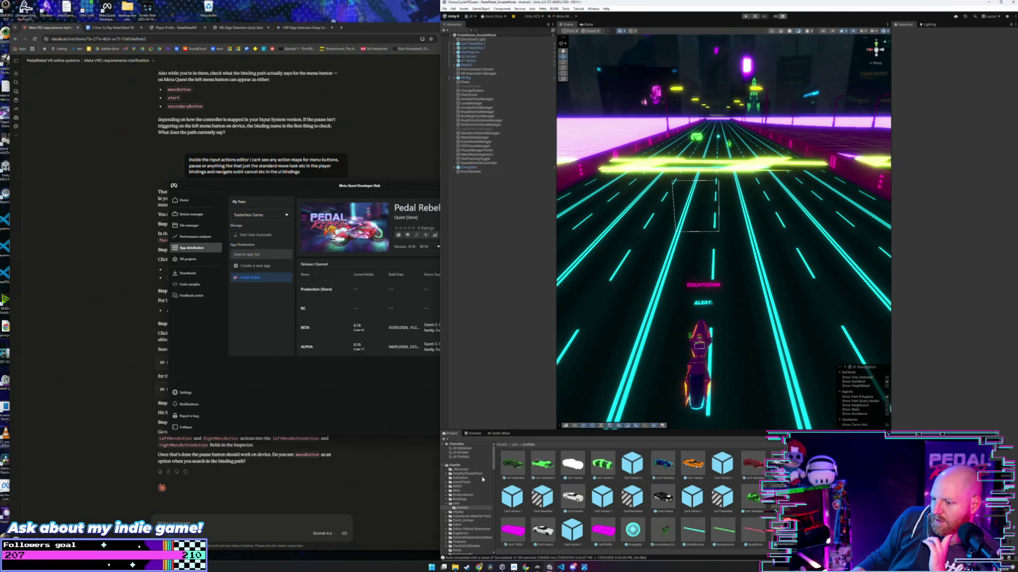
left_click(454, 465)
scroll(557, 495, "down", 10)
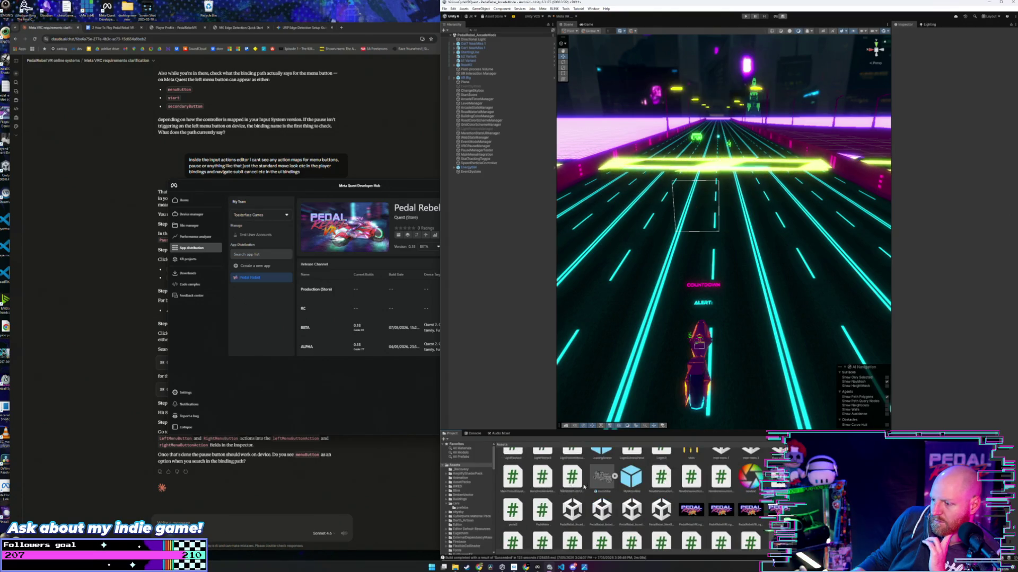
scroll(581, 488, "up", 1)
left_click(721, 465)
double_click(712, 455)
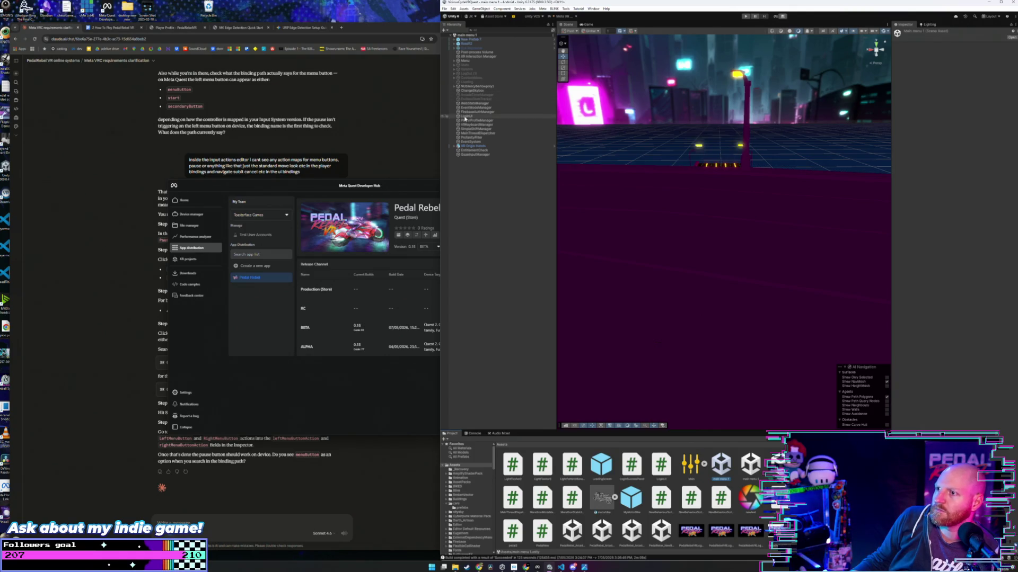
Step: Browse the Menu and EULA hierarchy, then select EntitlementCheck to view its Entitlement Check script
left_click(465, 119)
left_click(454, 61)
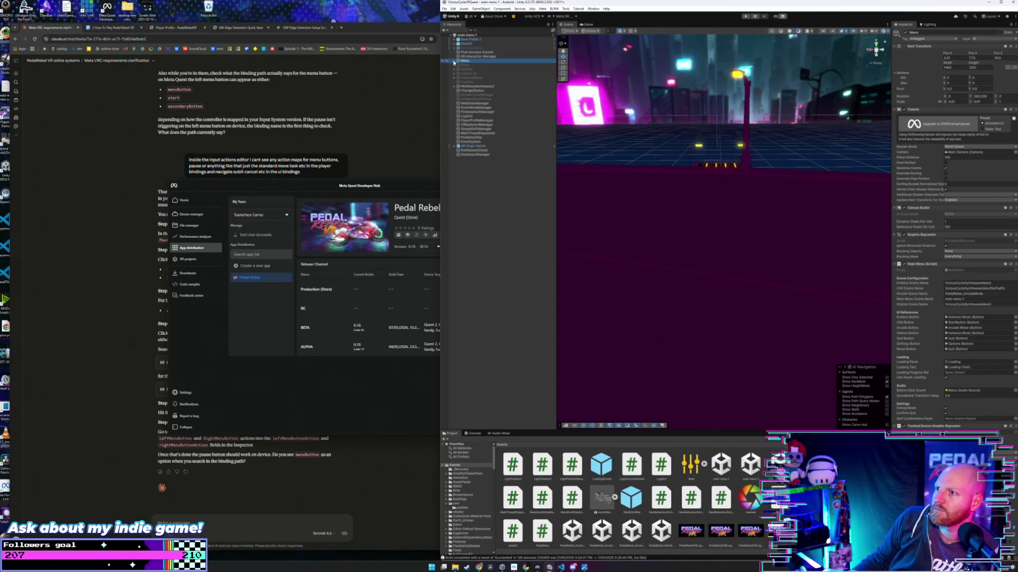
left_click(454, 61)
left_click(459, 108)
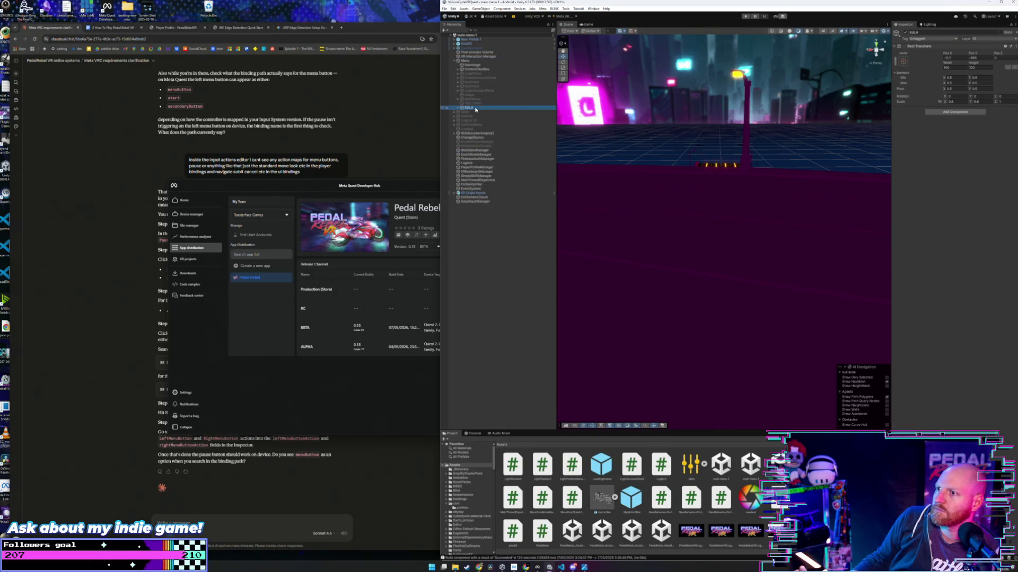
left_click(459, 108)
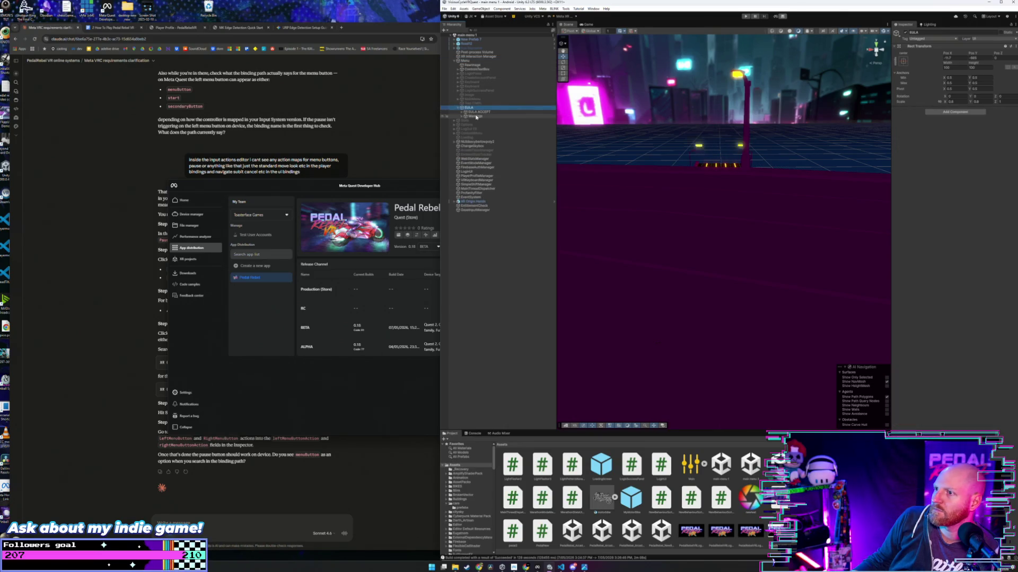
left_click(476, 117)
left_click(479, 112)
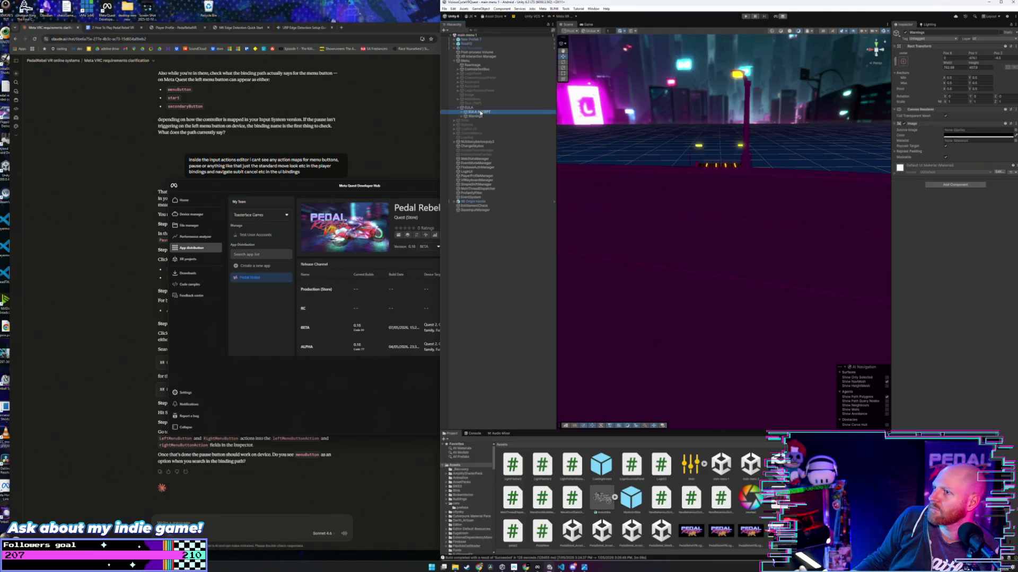
left_click(483, 104)
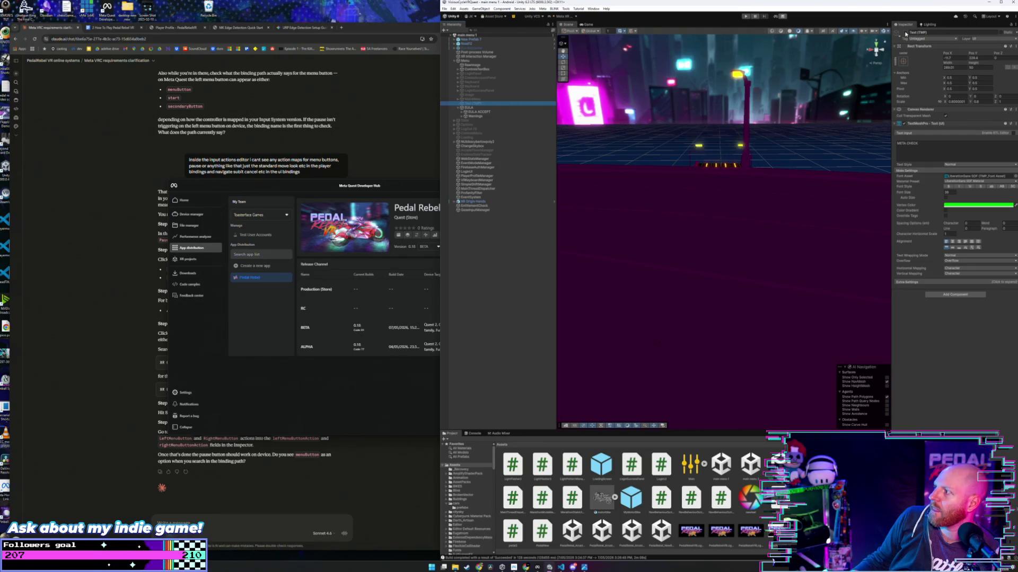
left_click(906, 34)
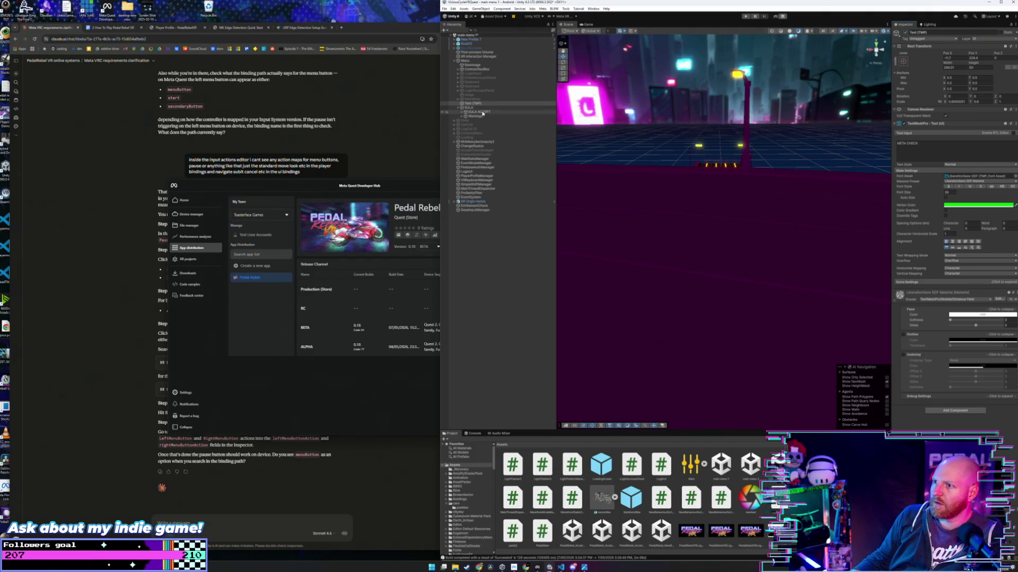
left_click(480, 206)
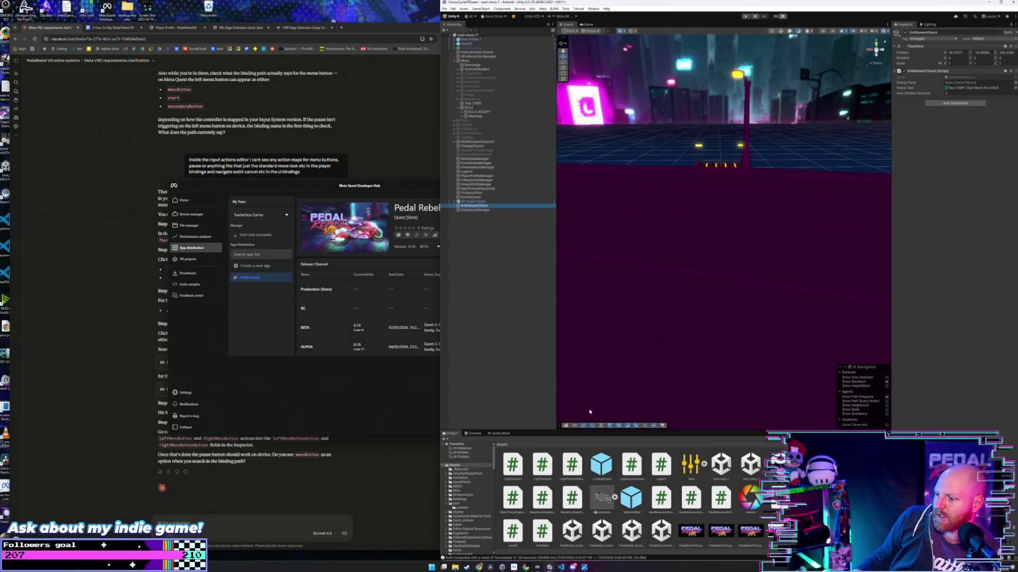
Step: Bring VS Code forward and open the EntitlementCheck.cs script
mouse_move(562, 568)
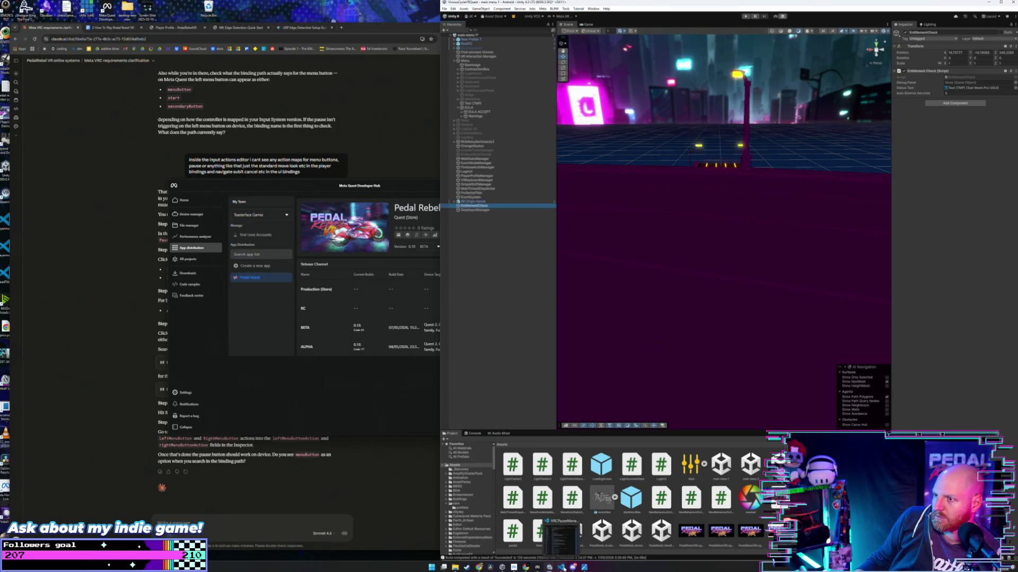
left_click(563, 567)
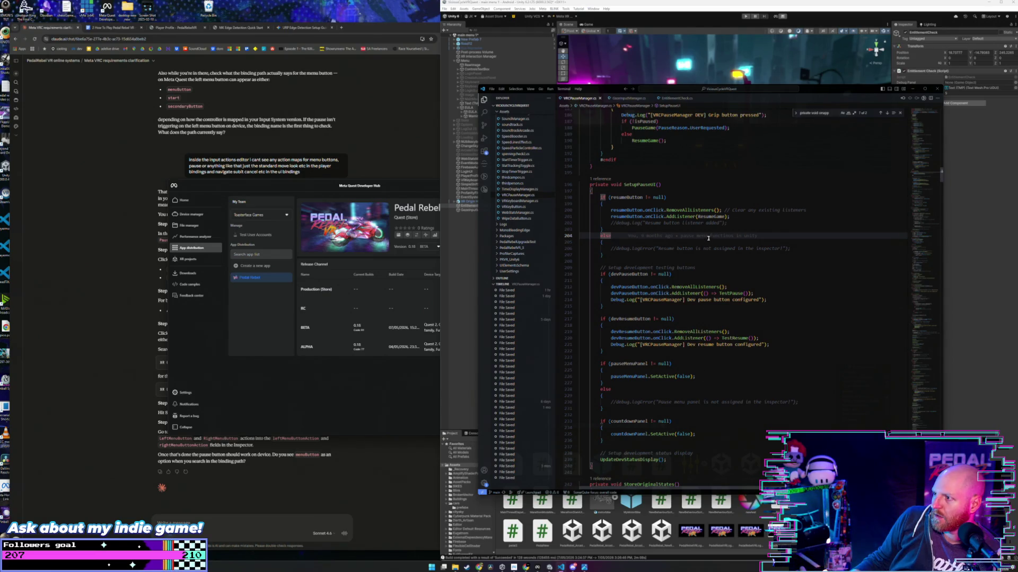
scroll(710, 249, "down", 2)
scroll(716, 261, "down", 5)
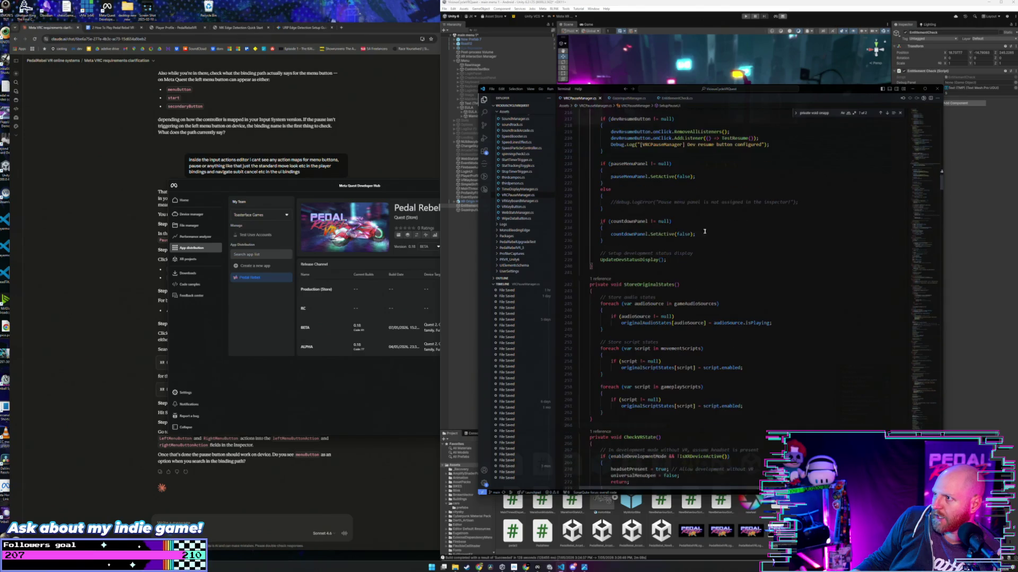
left_click(674, 98)
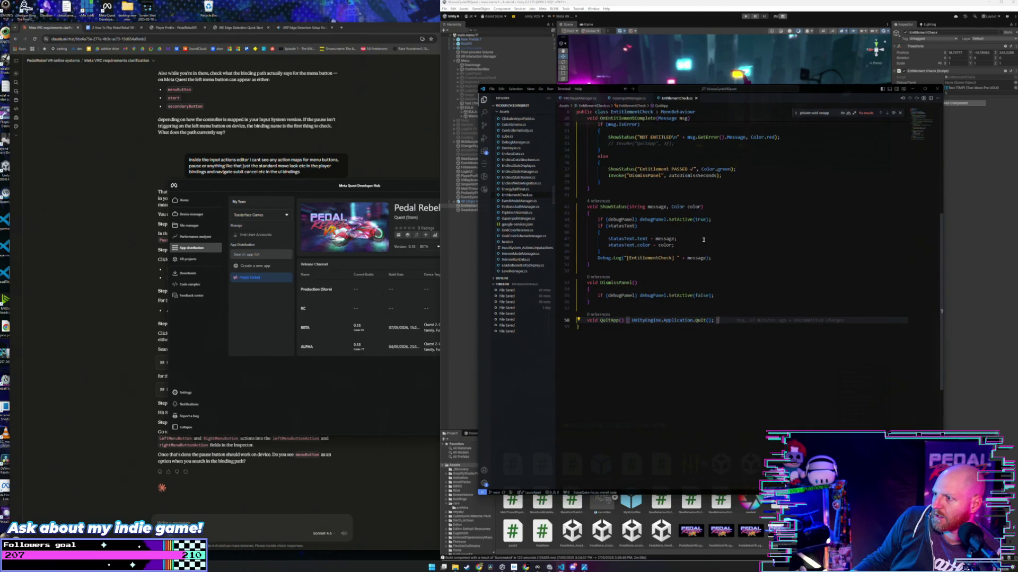
scroll(719, 250, "up", 3)
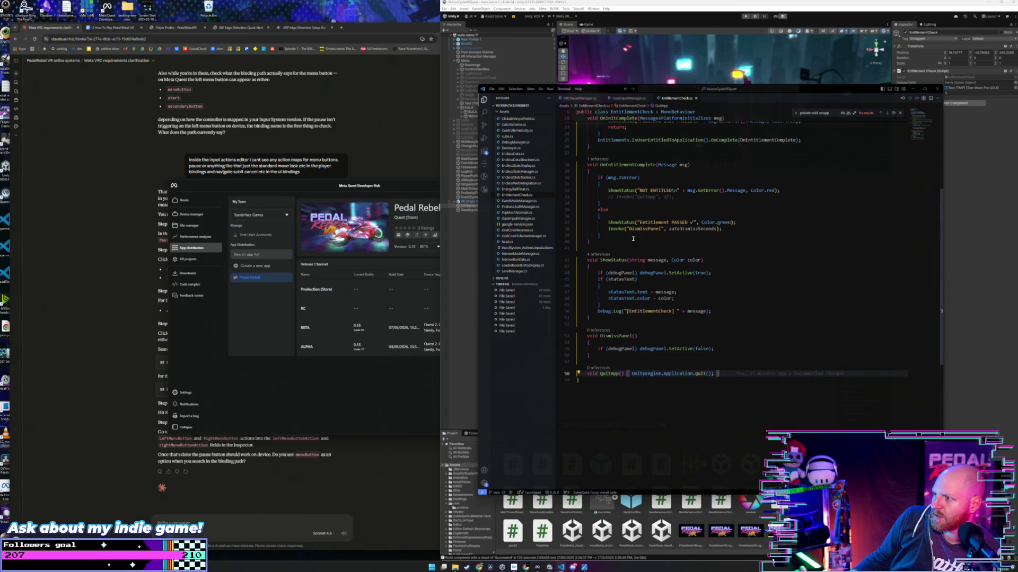
scroll(624, 232, "up", 2)
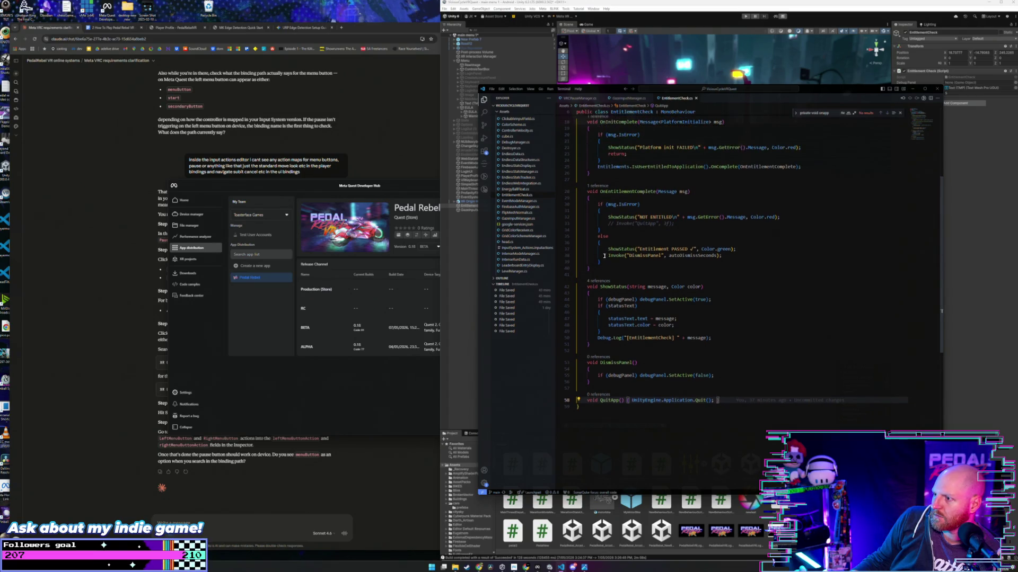
Step: Disable the Invoke("DismissPanel") call that runs after the entitlement passes
left_click(608, 256)
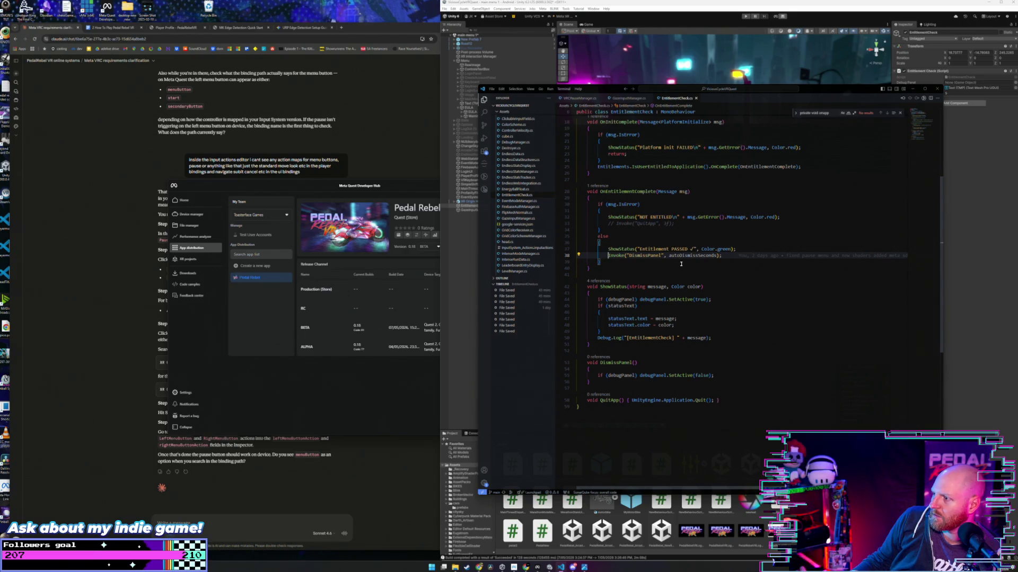
scroll(680, 265, "up", 3)
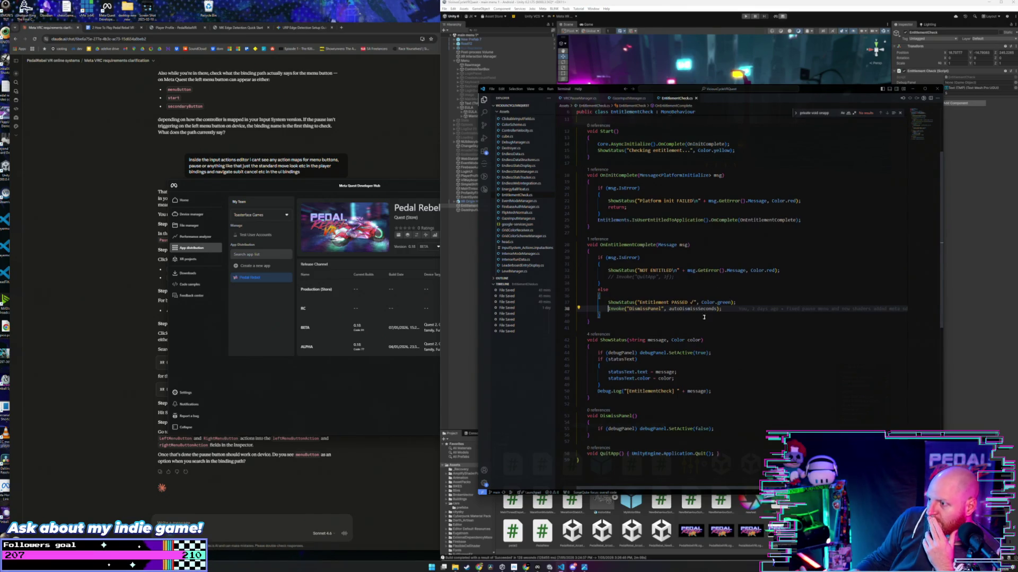
key("shift+End")
key("Delete")
left_click(750, 303)
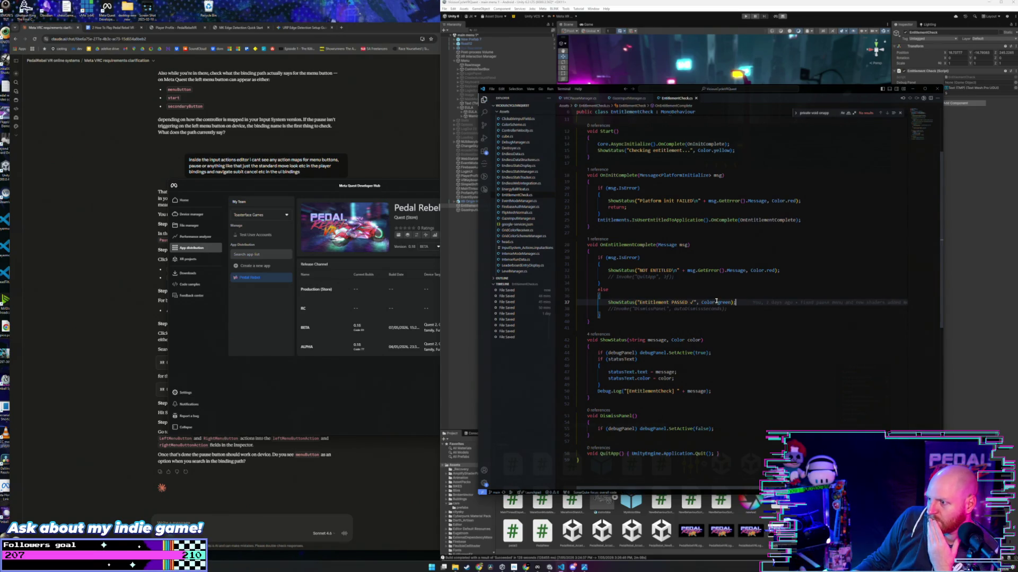
scroll(741, 294, "up", 4)
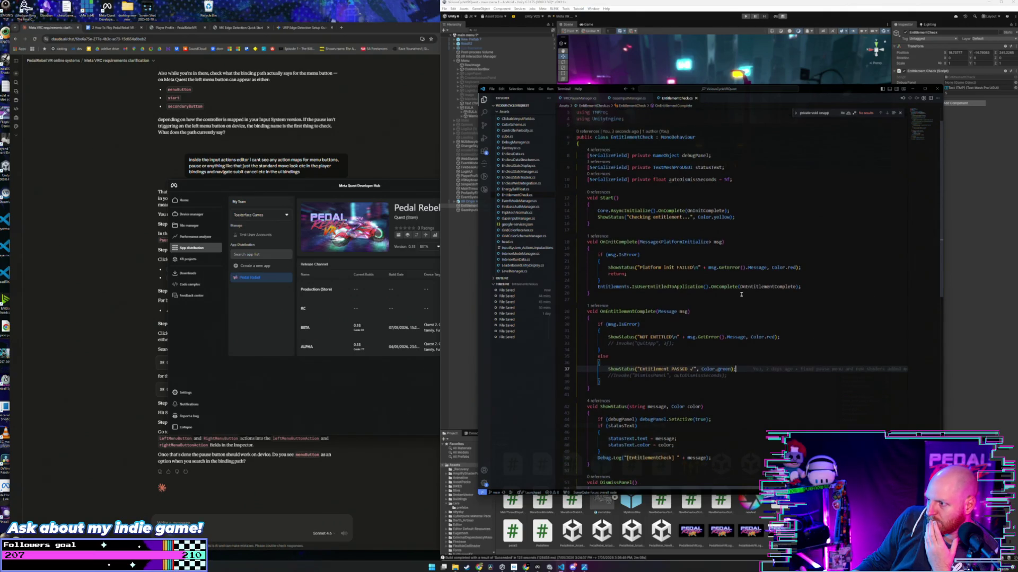
scroll(741, 294, "down", 4)
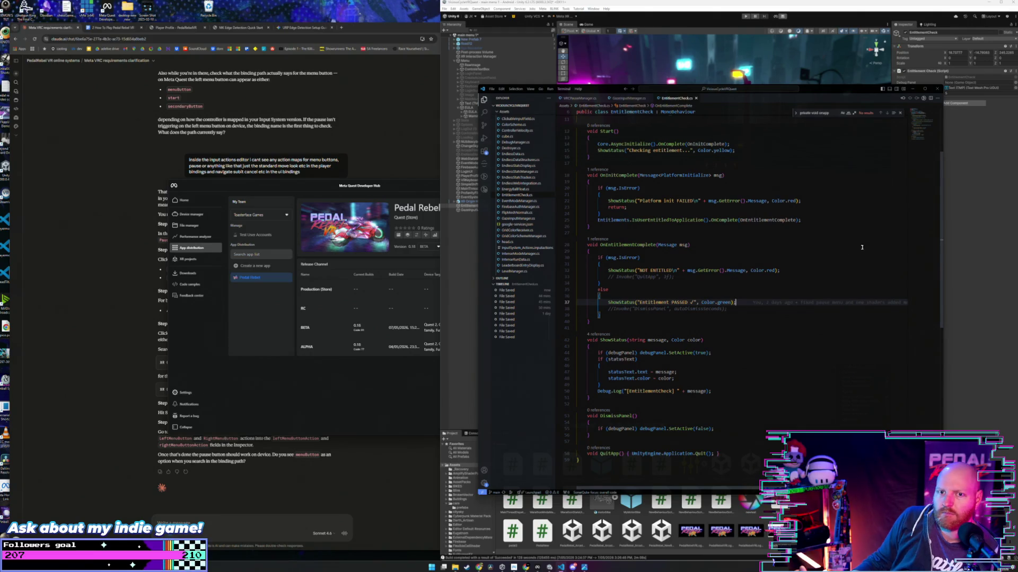
key("alt+Tab")
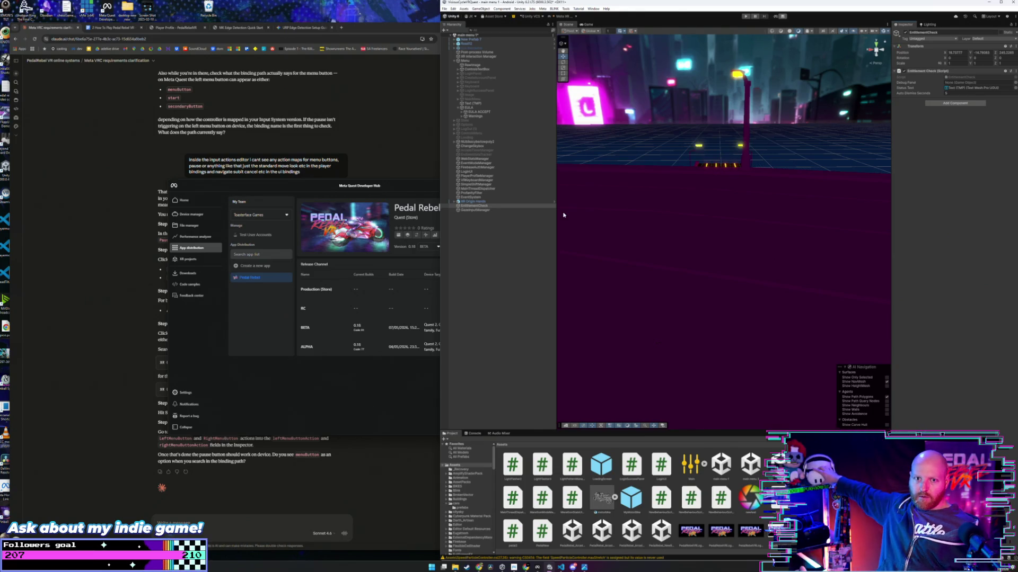
Step: Inspect the Text (TMP) object's TextMeshPro settings, then bring the Claude chat forward
left_click(477, 104)
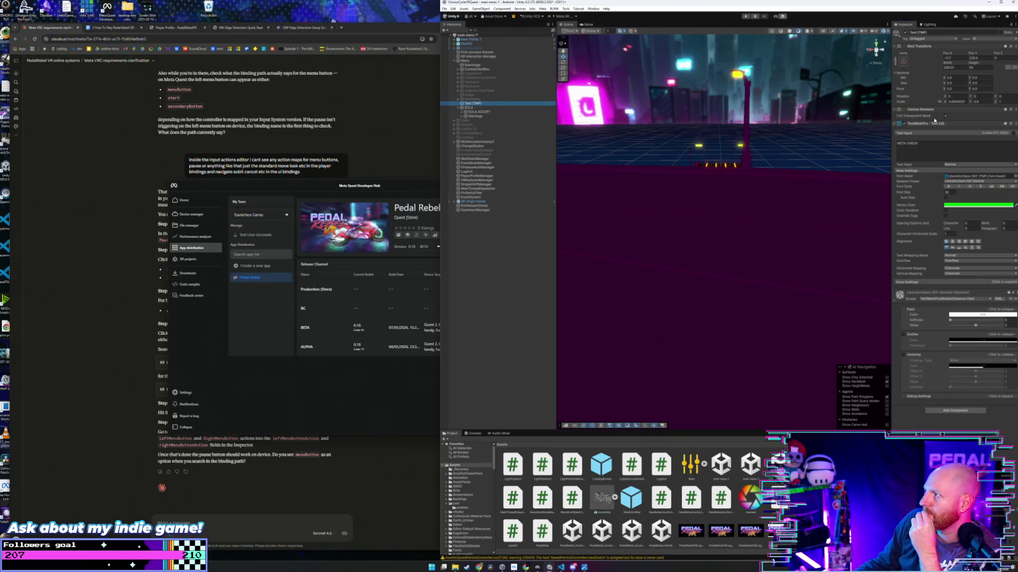
left_click(694, 204)
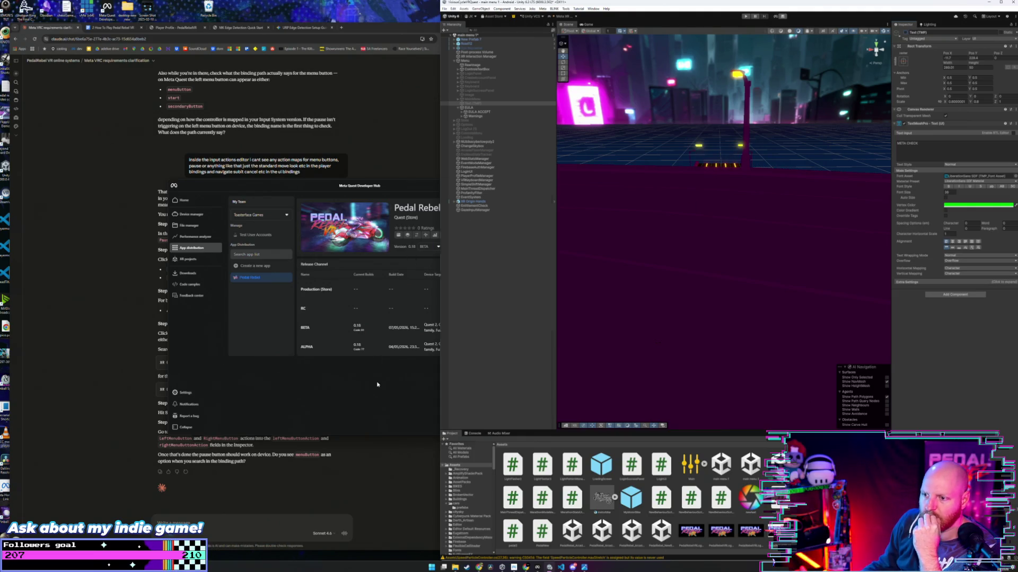
left_click(90, 173)
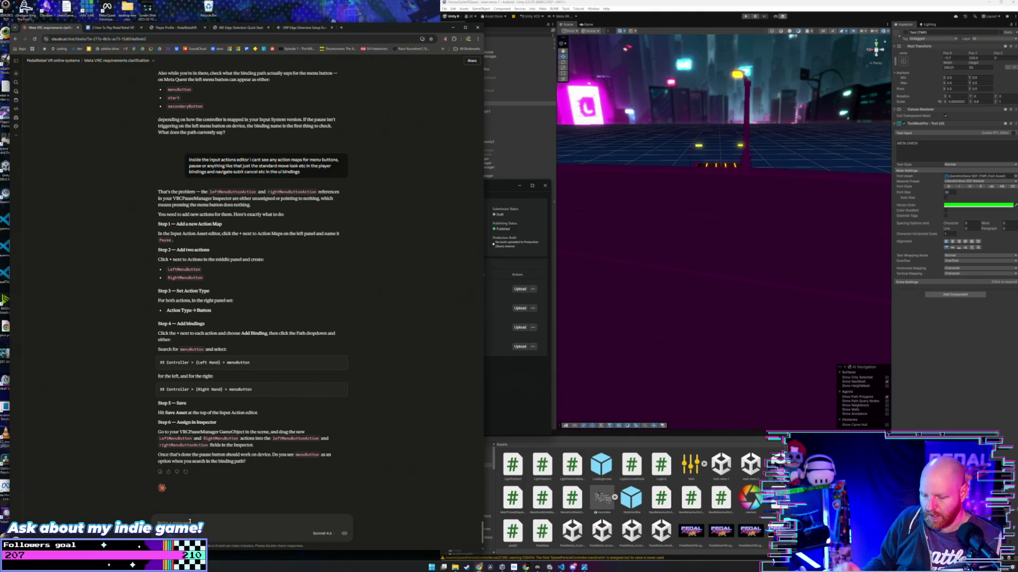
Step: Draft a follow-up asking menu buttons to interrupt the countdown and bring up the pause menu
type("ok it looks like we're almost pr")
key("BackSpace")
type("erfect for the mu")
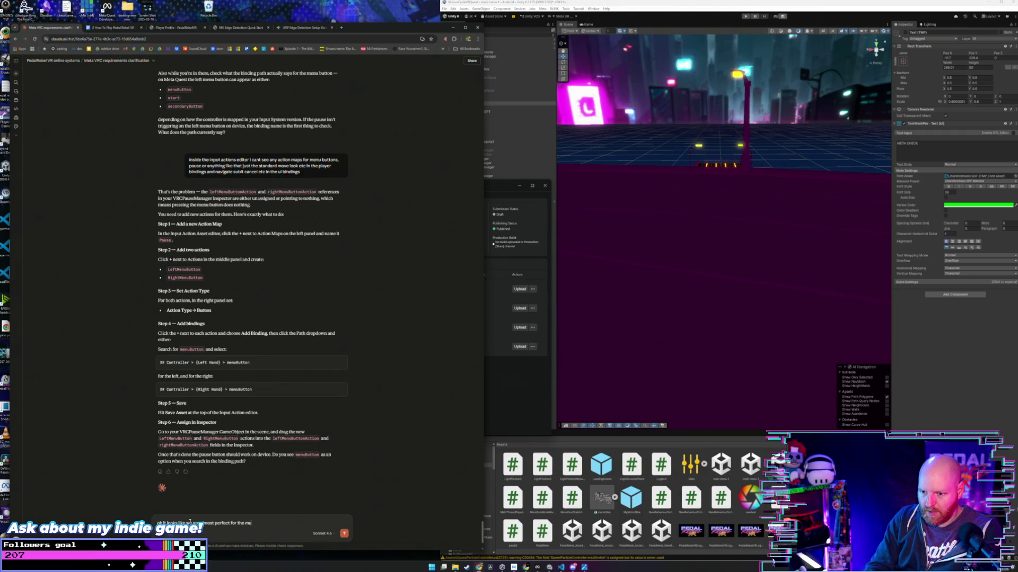
key("BackSpace")
key("BackSpace")
key("BackSpace")
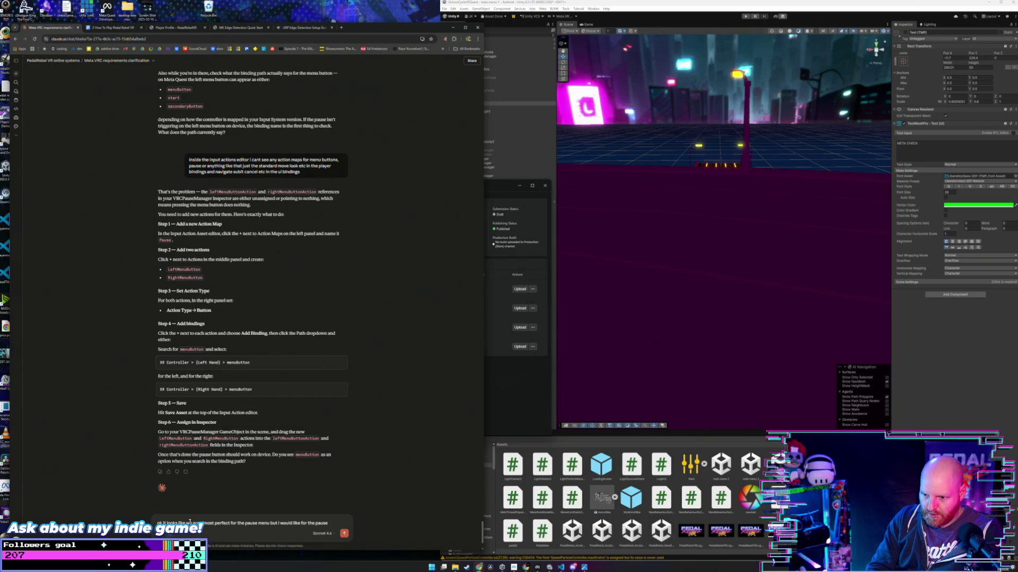
type("pause menu but I would like for the menu buttons to")
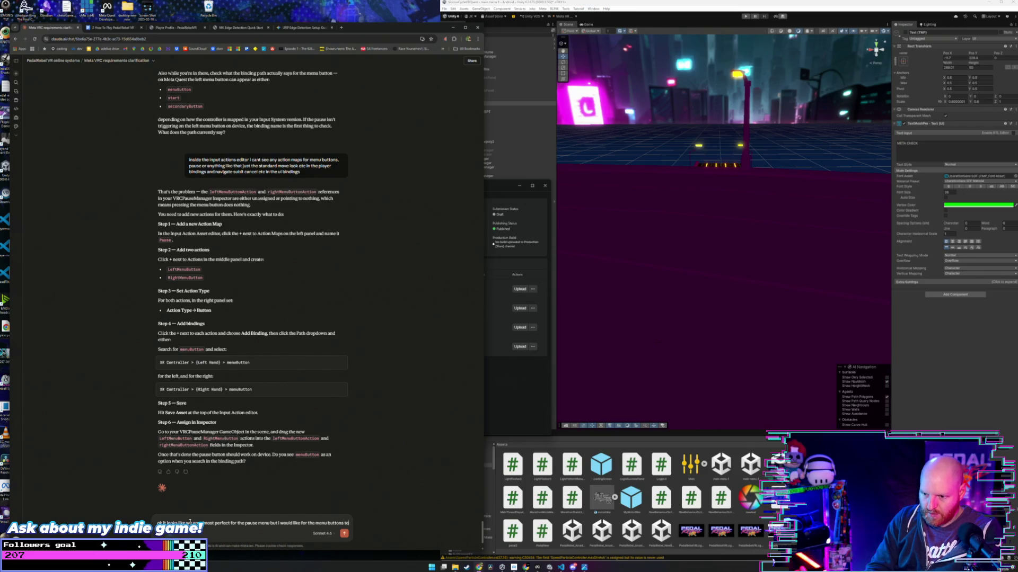
type("be able to interupt the countdown at any po")
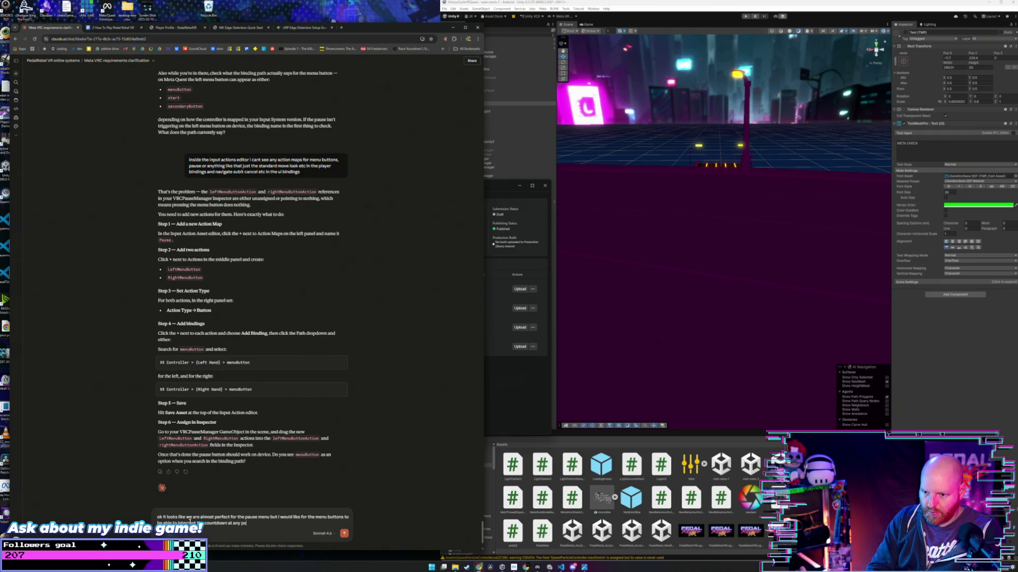
type("int a")
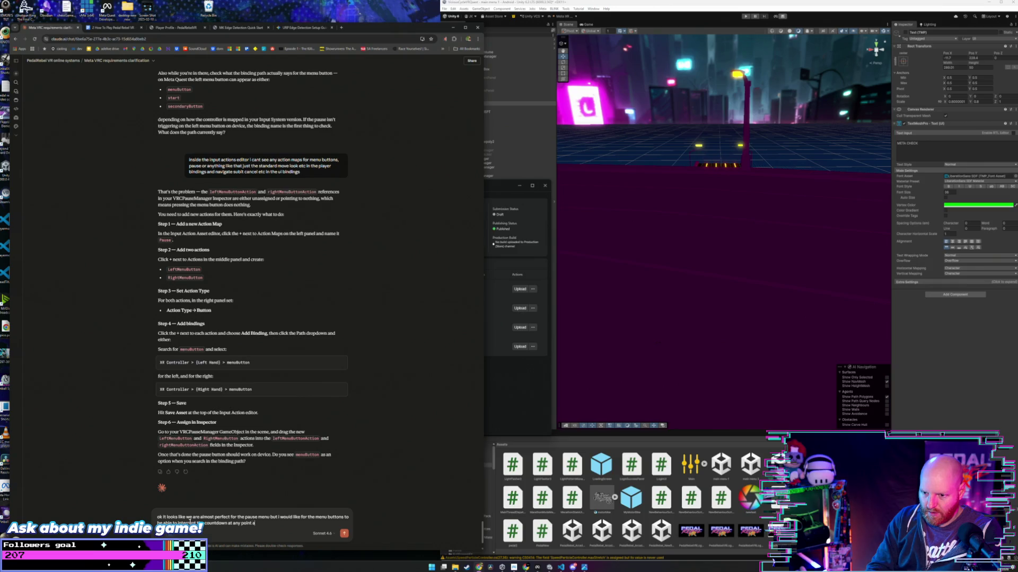
type("nd bring up the p")
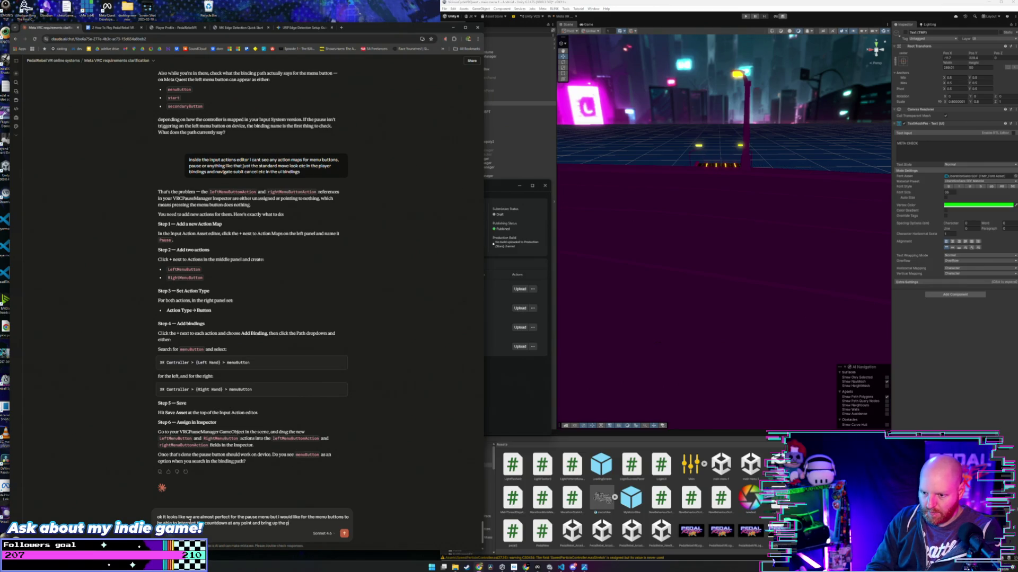
type("ause menu")
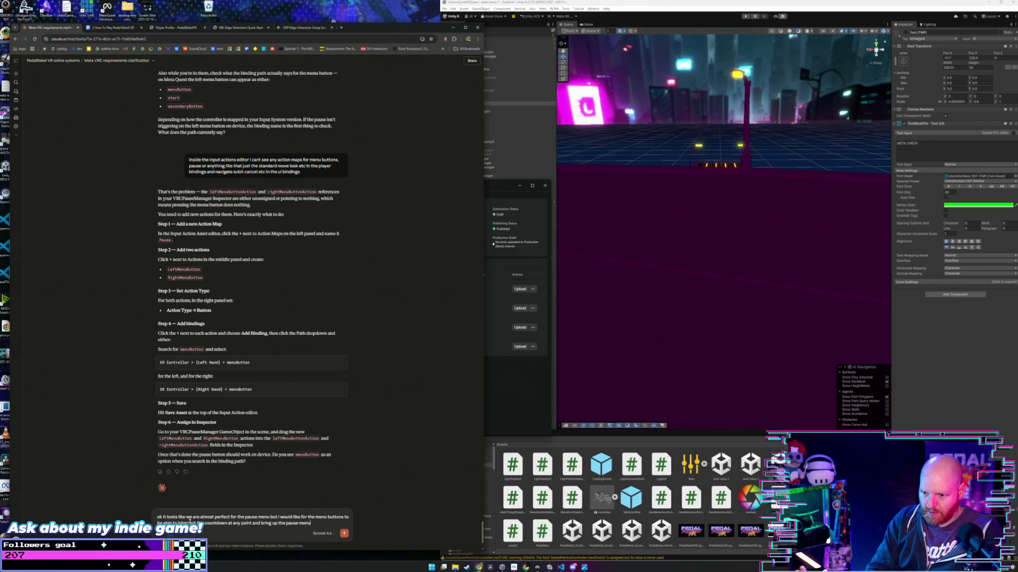
type(" here is the")
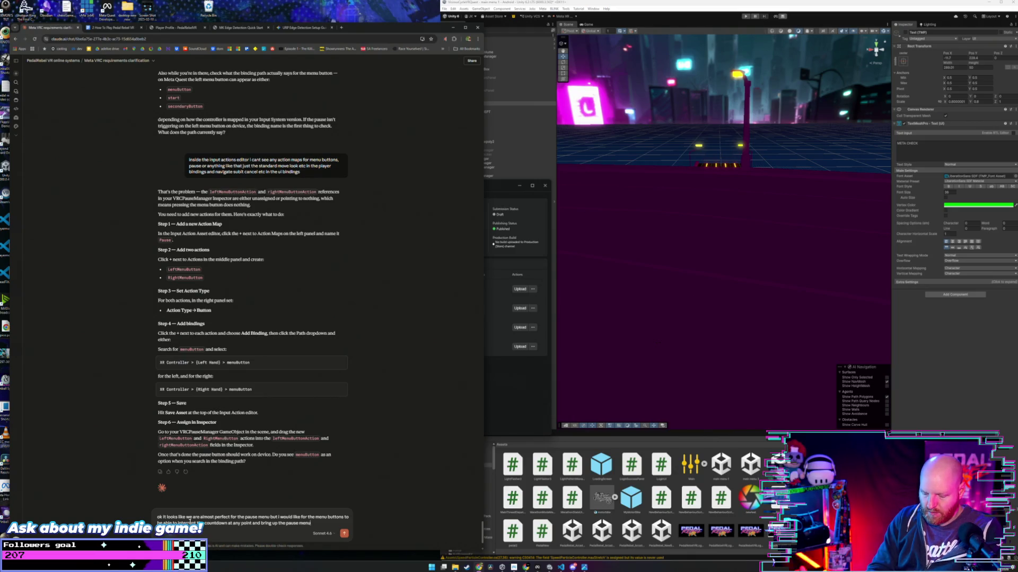
type(" scr")
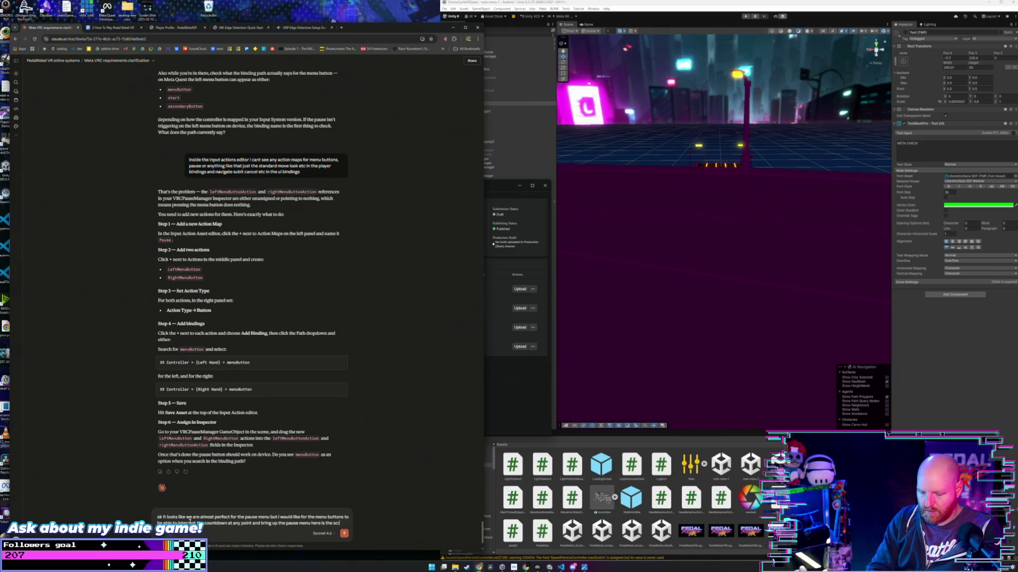
type("ipt as it istands below")
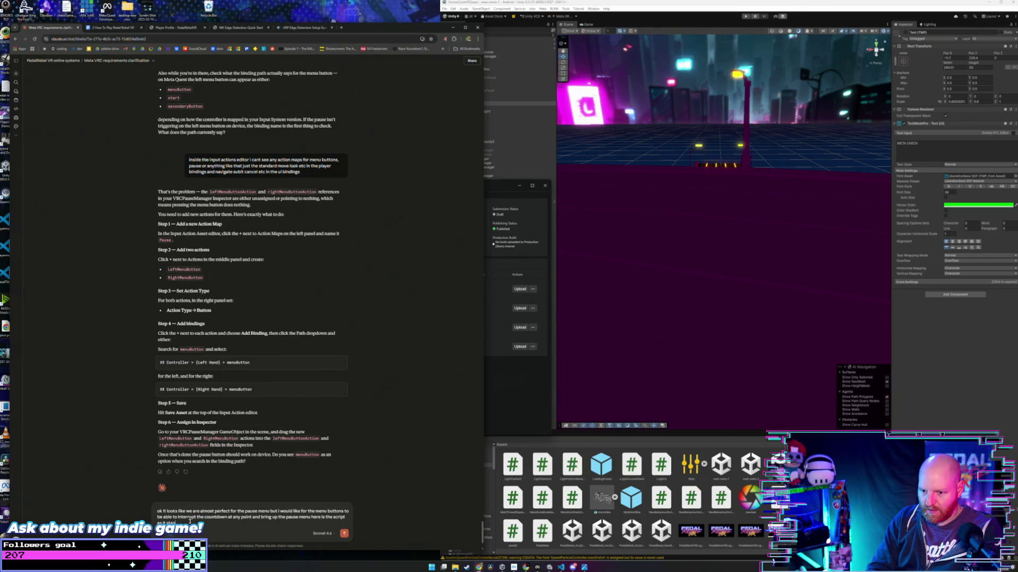
key("BackSpace")
key("BackSpace")
key("BackSpace")
Step: End the message with 'right now:' on a new line and switch to VS Code
type("right now:")
key("shift+Return")
key("alt+Tab")
key("Tab")
key("Tab")
key("Tab")
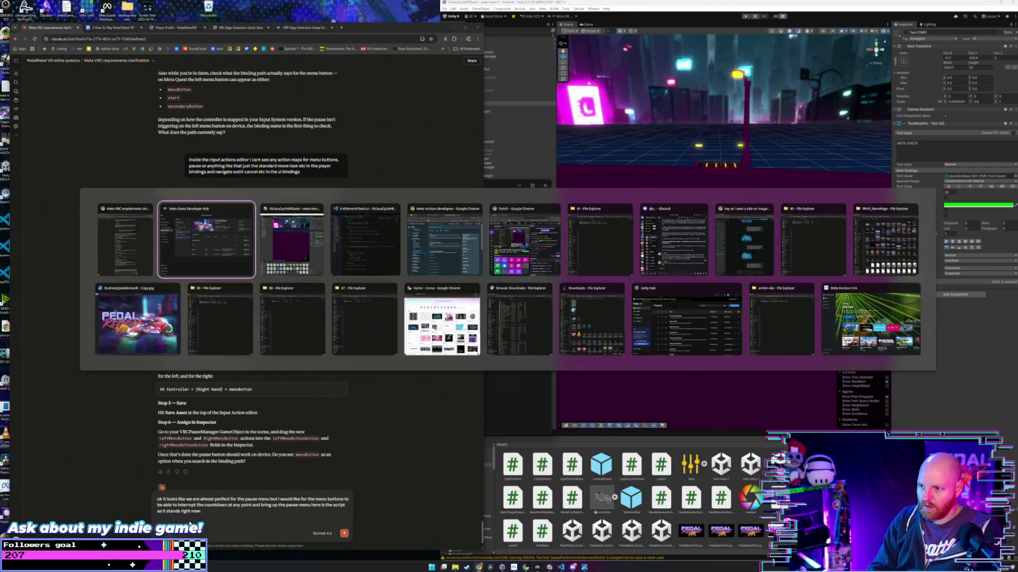
key("Tab")
key("Tab")
key("Tab")
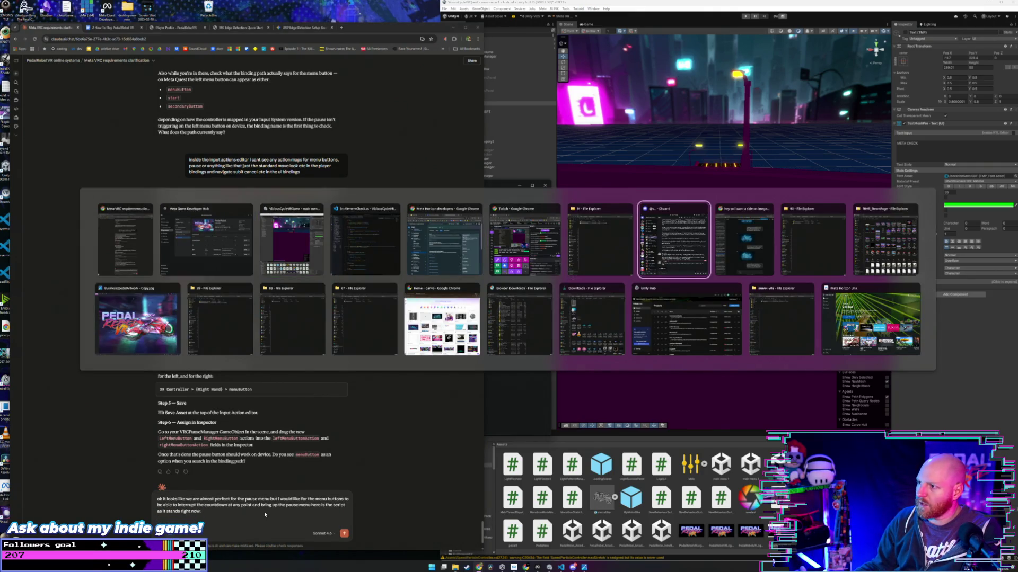
key("Tab")
key("Tab")
key("Tab")
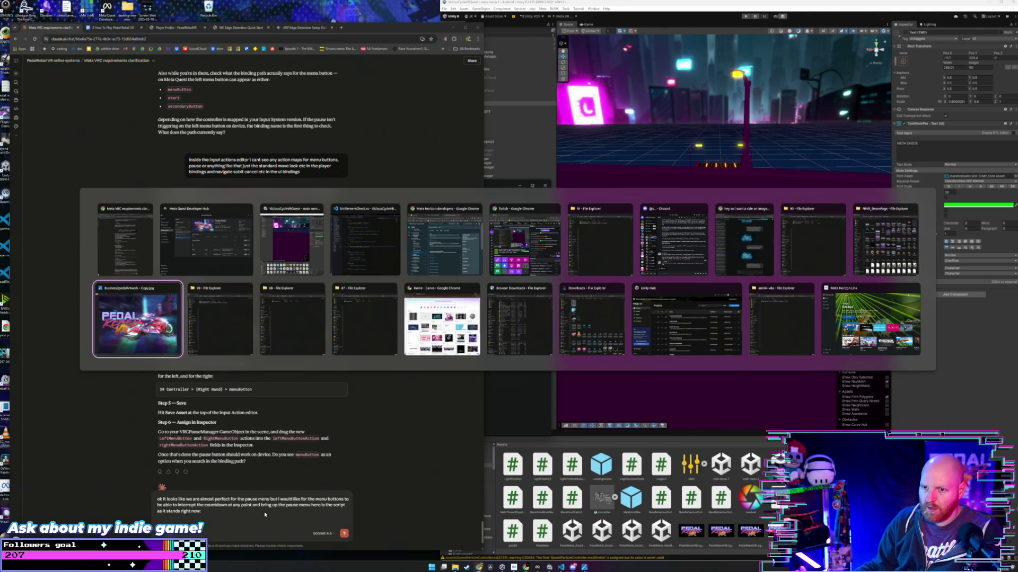
key("Tab")
key("Tab")
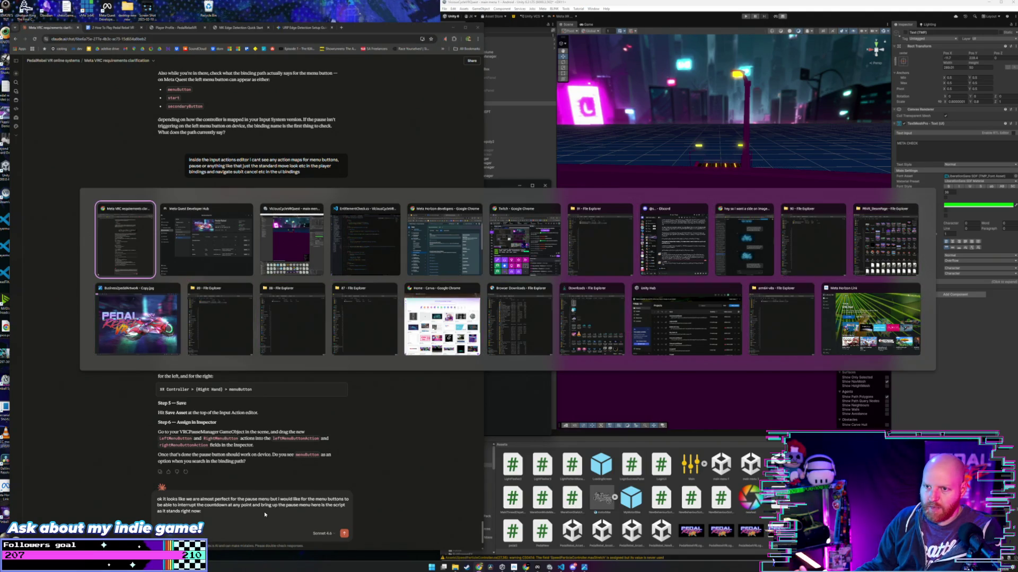
key("Tab")
key("Tab")
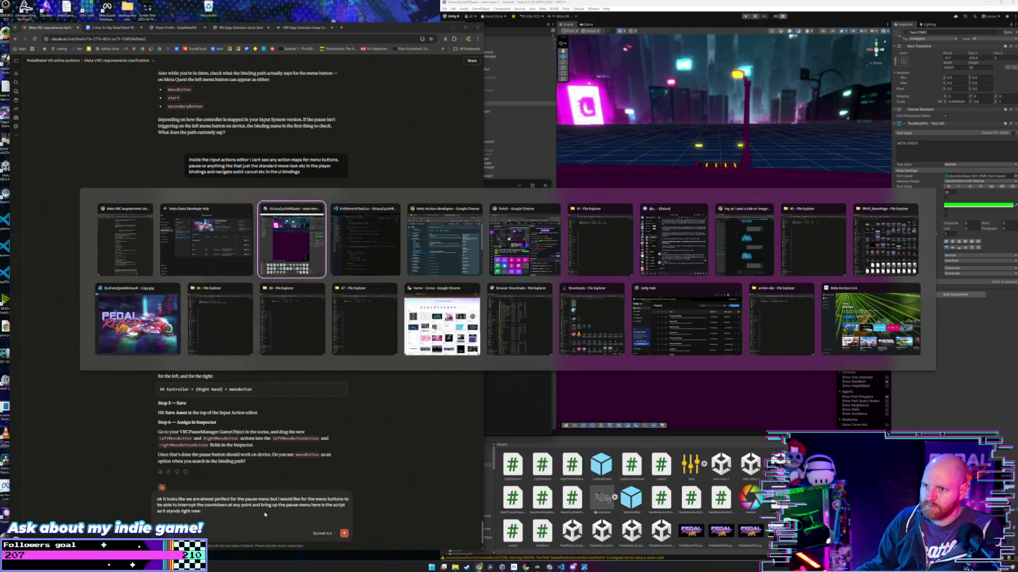
key("Tab")
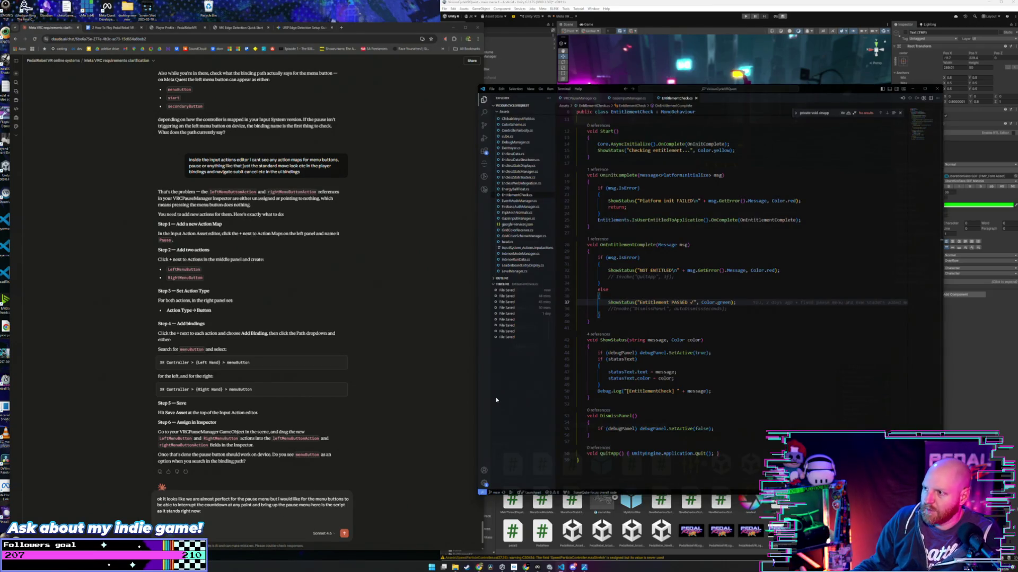
Step: Copy the whole VRCPauseManager.cs script, paste it into the Claude message and send it
left_click(588, 99)
left_click(739, 222)
key("ctrl+a")
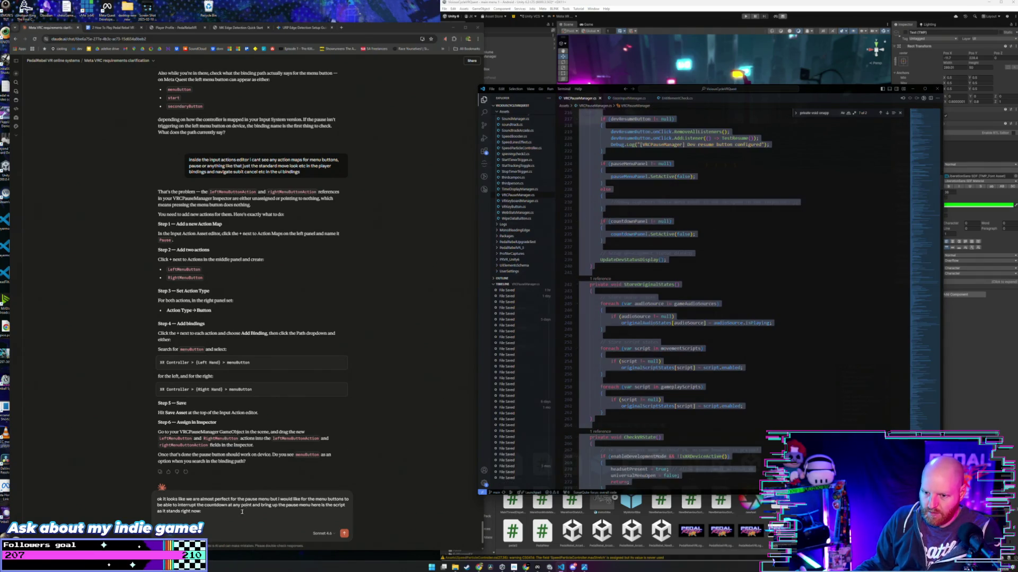
left_click(217, 518)
key("shift+Return")
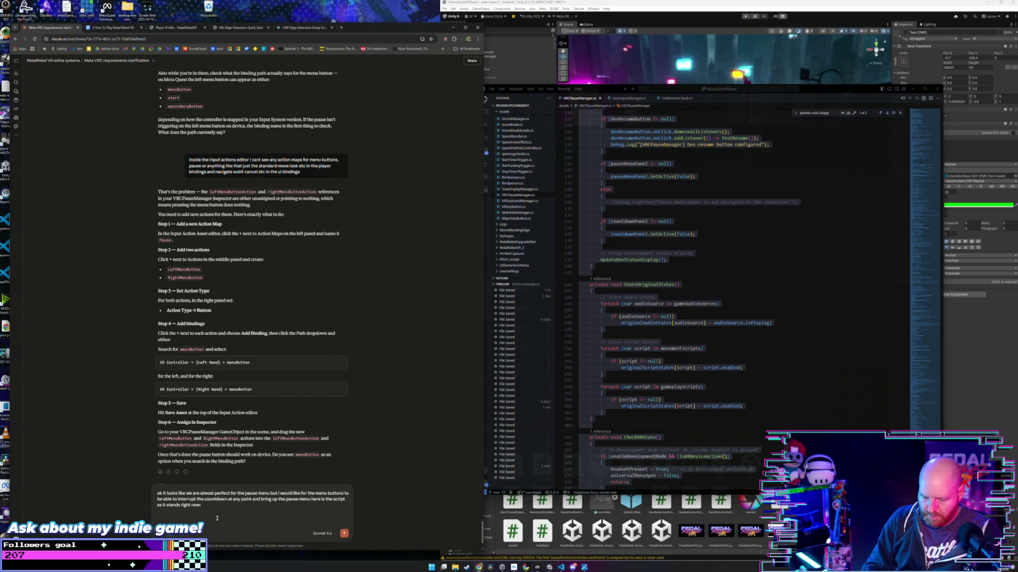
key("ctrl+v")
key("Return")
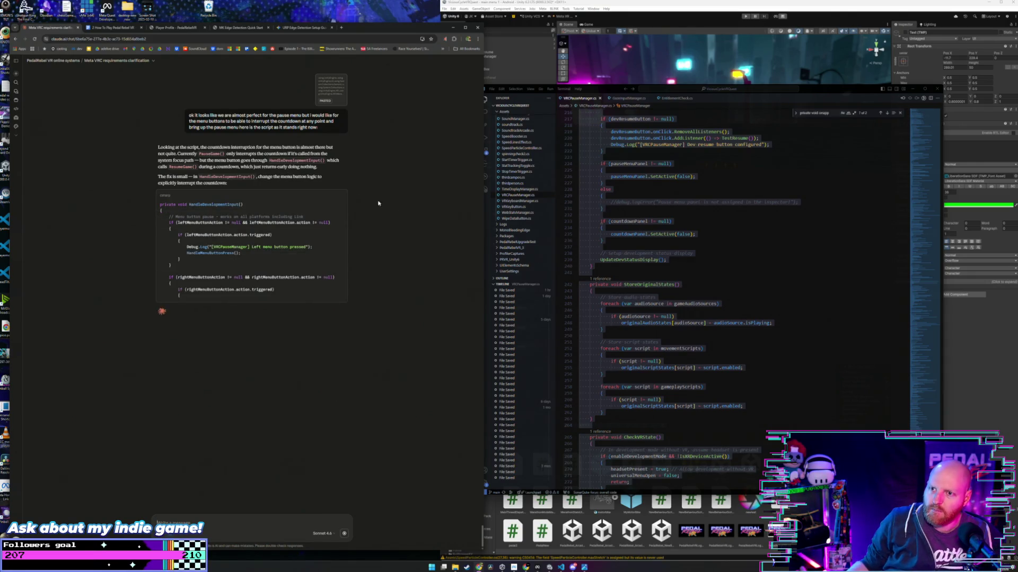
left_click(703, 247)
key("ctrl+a")
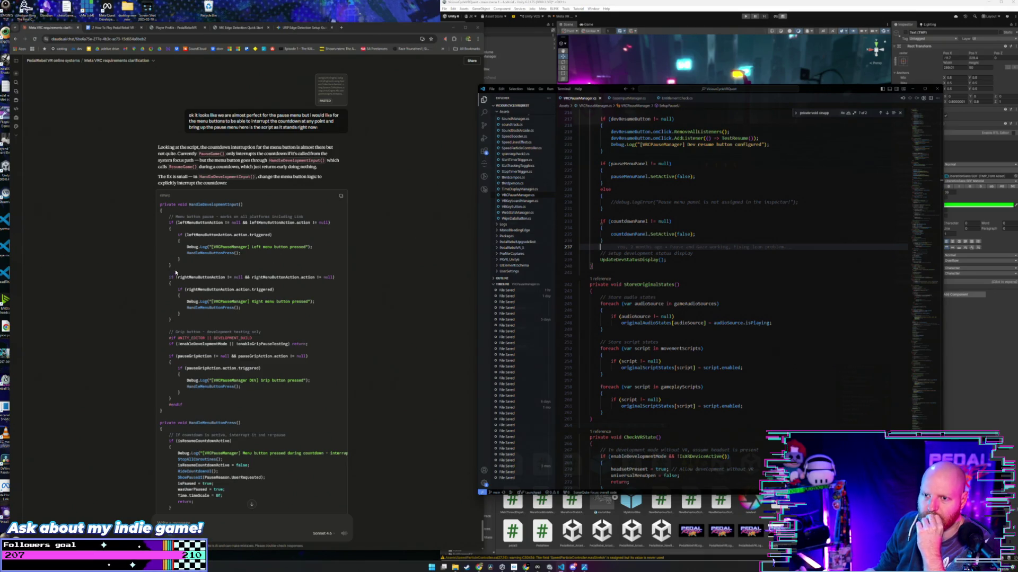
Step: Read Claude's reply, then search VRCPauseManager.cs for HandleDevelopmentInput
mouse_move(159, 207)
left_mouse_down()
mouse_move(212, 201)
mouse_move(252, 326)
left_mouse_up()
scroll(209, 204, "down", 2)
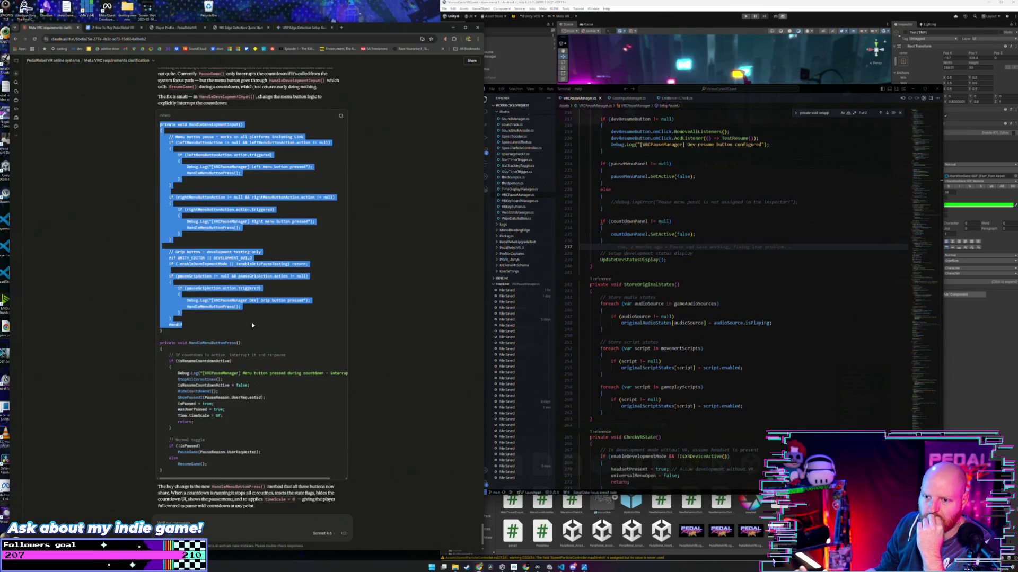
left_click(349, 347)
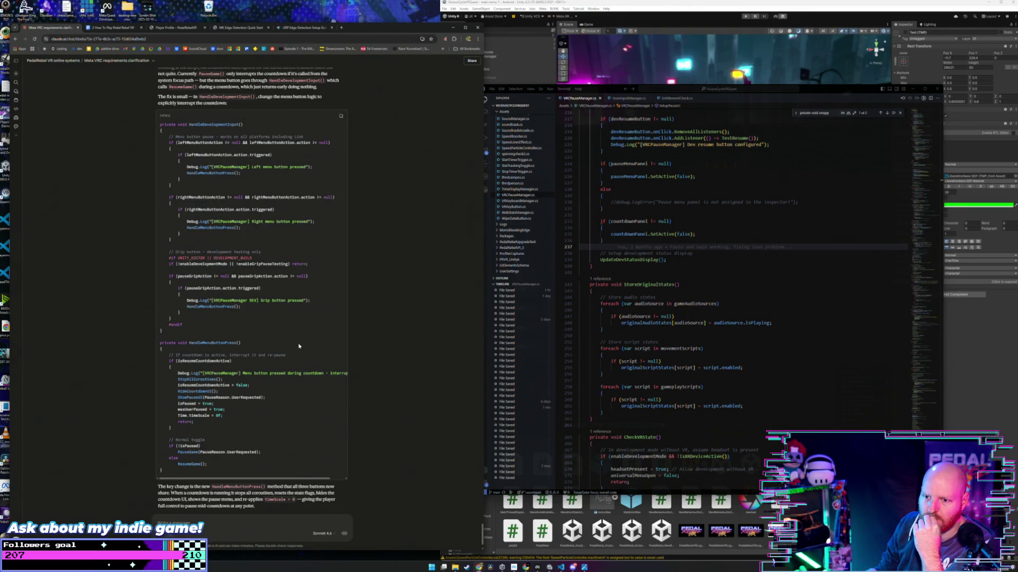
left_click(727, 266)
key("ctrl+f")
type("han")
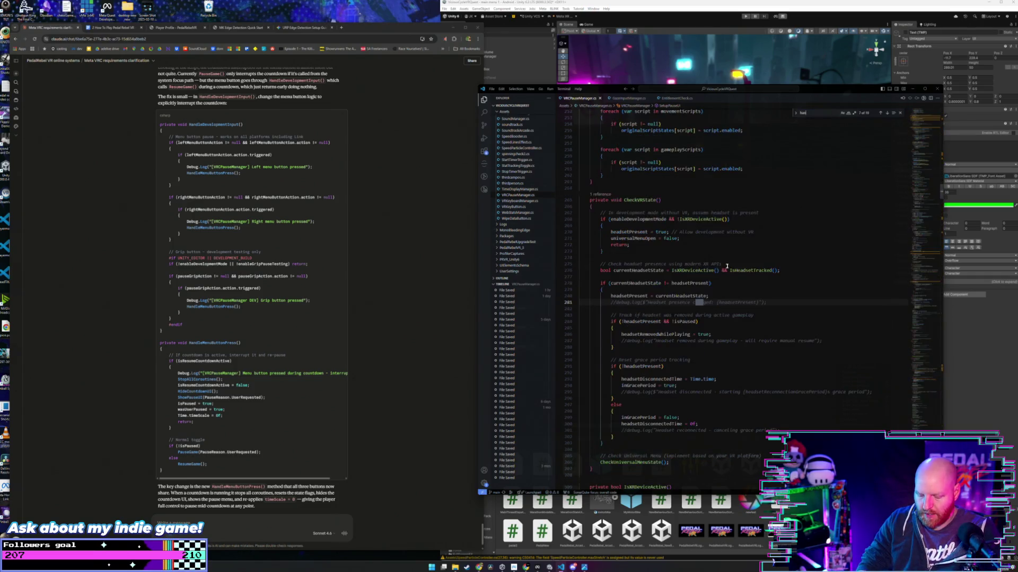
type("dlem")
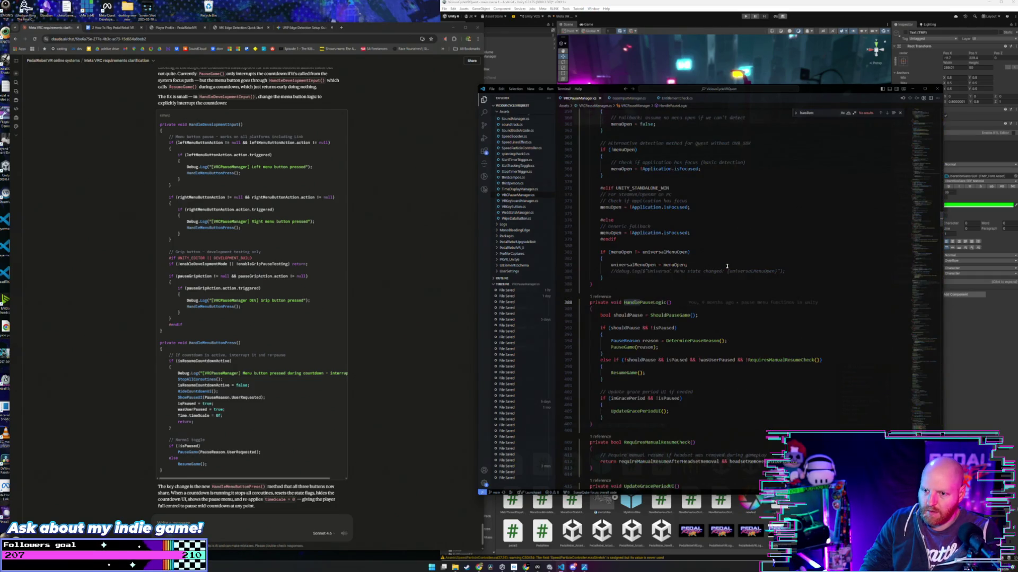
type("enu")
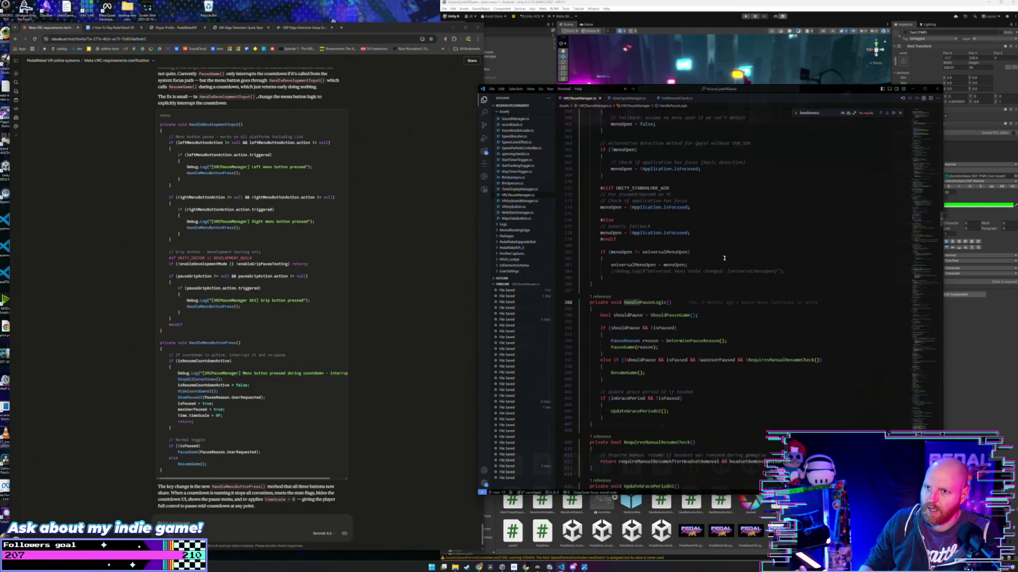
key("BackSpace")
key("BackSpace")
key("BackSpace")
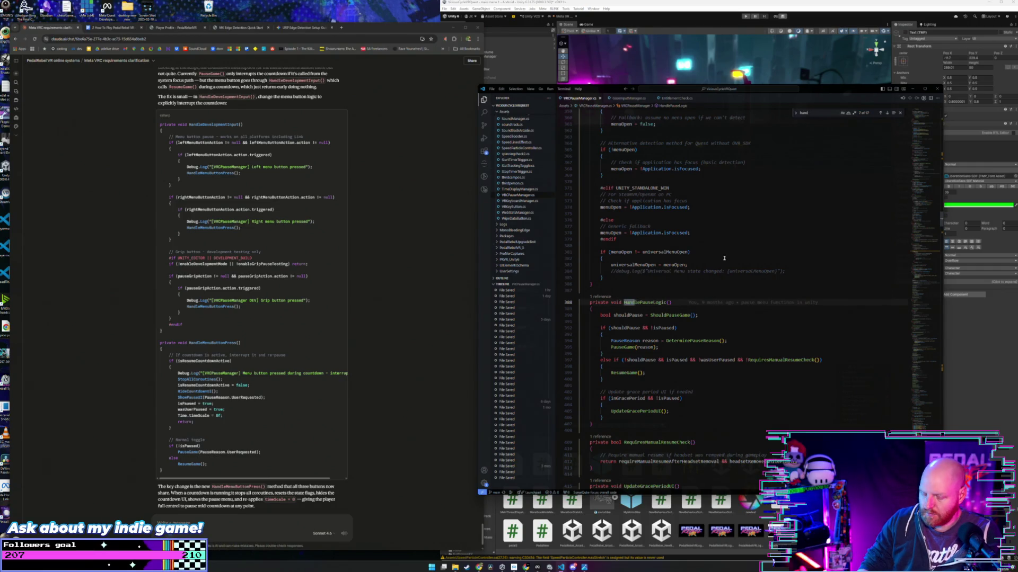
type("ledeven")
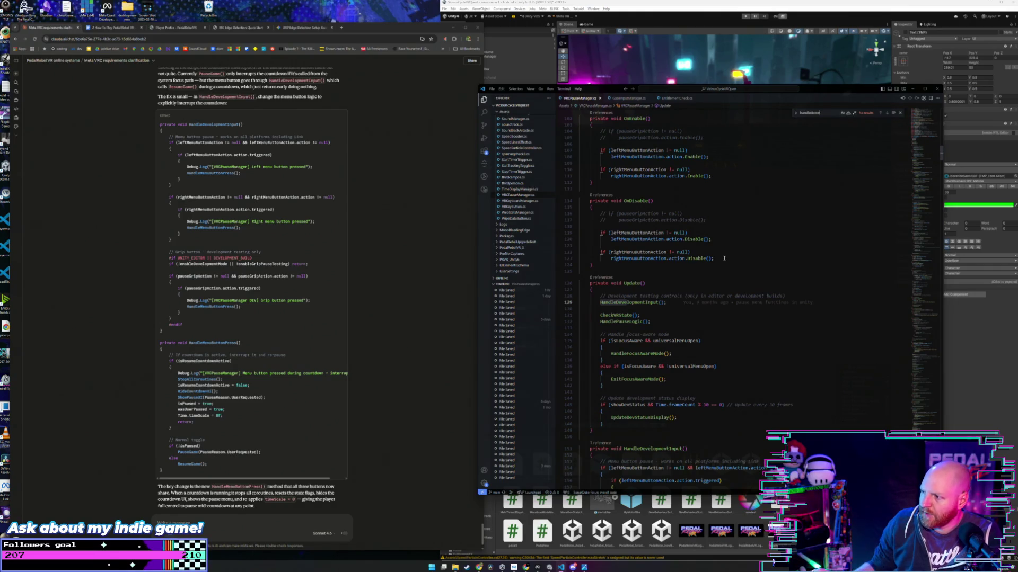
key("BackSpace")
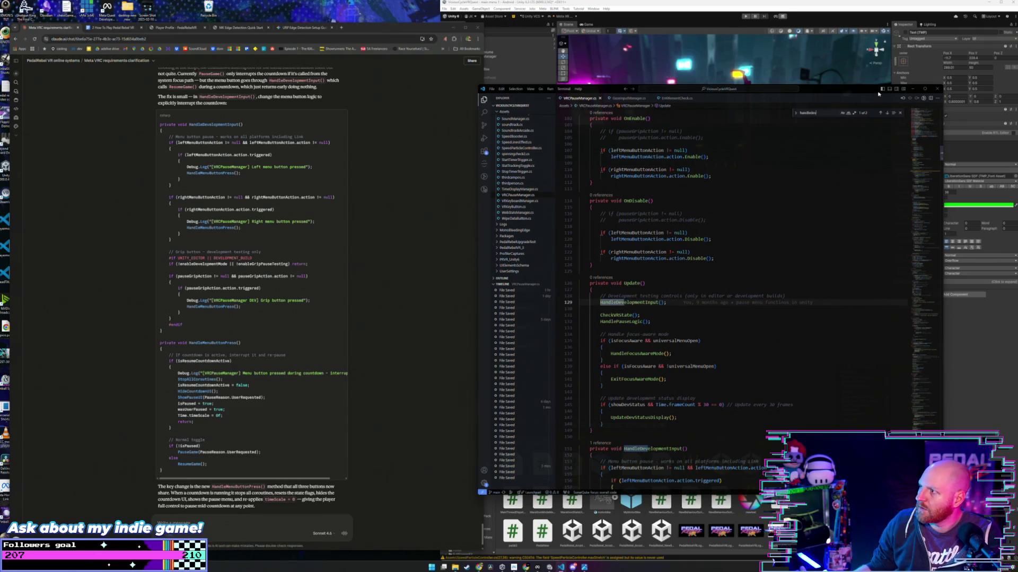
Step: Replace the old HandleDevelopmentInput method with Claude's suggested version and fix its indentation
left_click(880, 113)
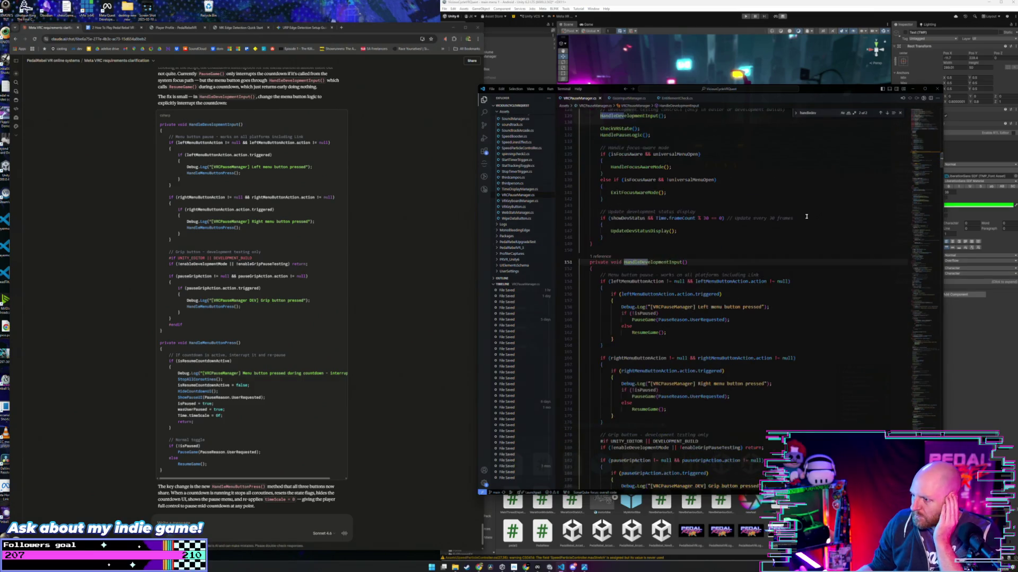
scroll(806, 216, "down", 4)
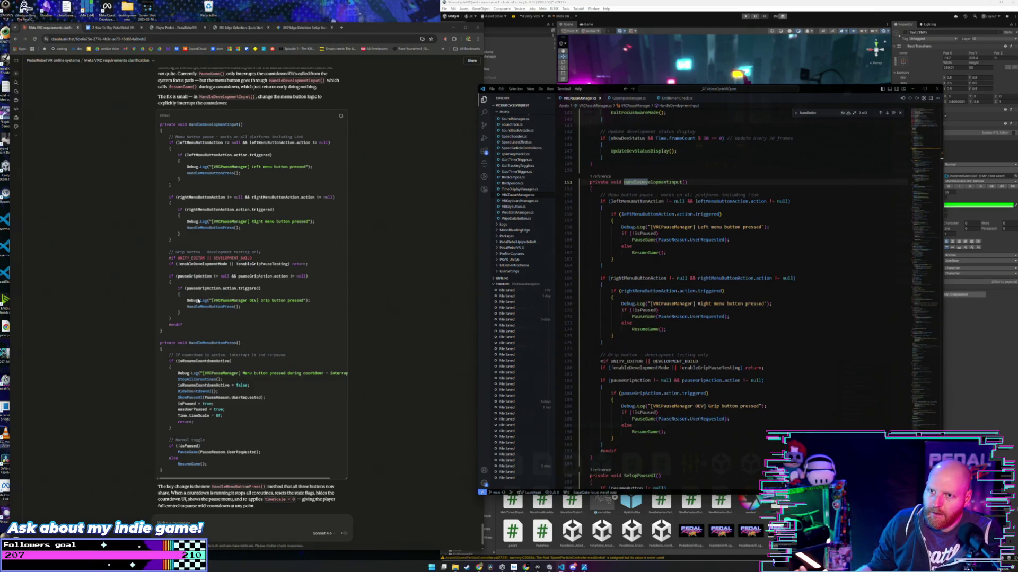
left_click_drag(162, 331, 159, 126)
left_click(216, 258)
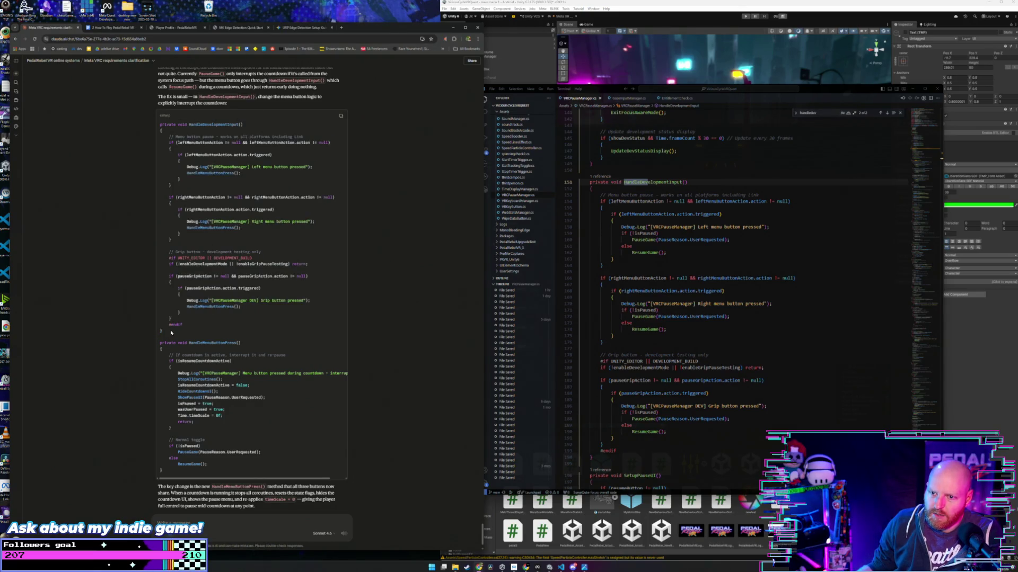
left_click_drag(155, 326, 156, 126)
key("ctrl+c")
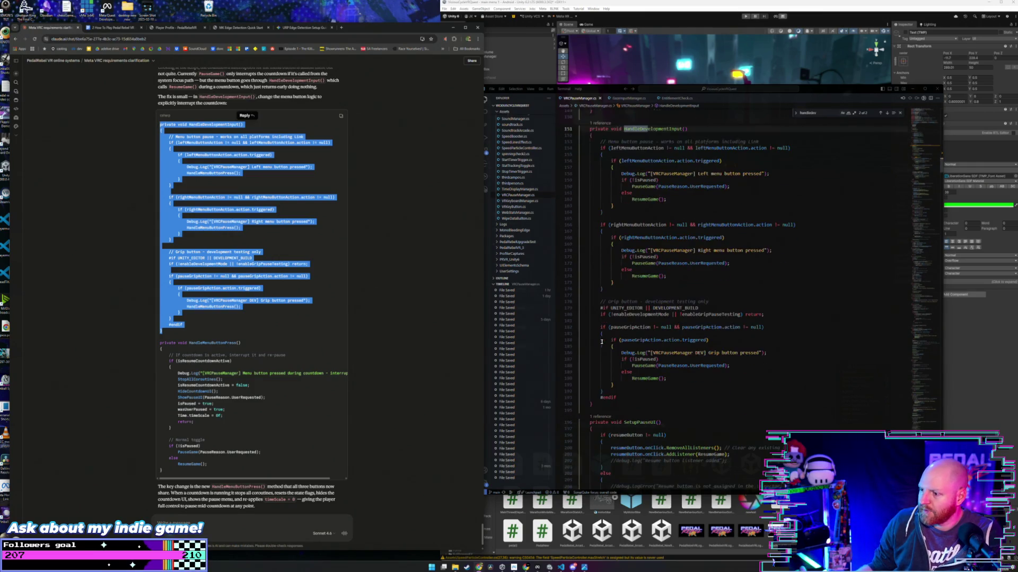
mouse_move(583, 458)
left_mouse_down()
mouse_move(599, 185)
mouse_move(590, 183)
left_mouse_up()
key("ctrl+v")
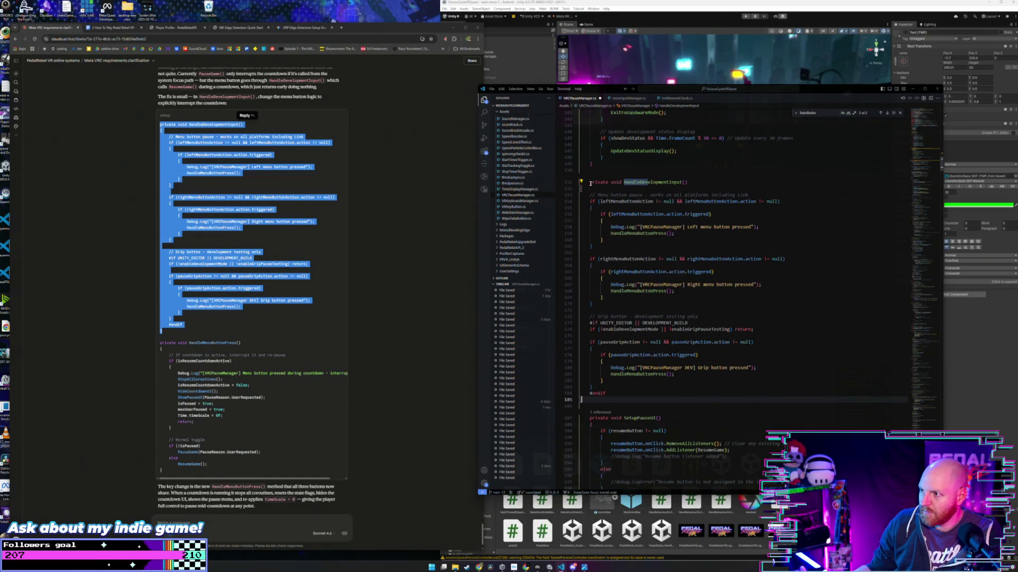
left_click_drag(581, 406, 549, 210)
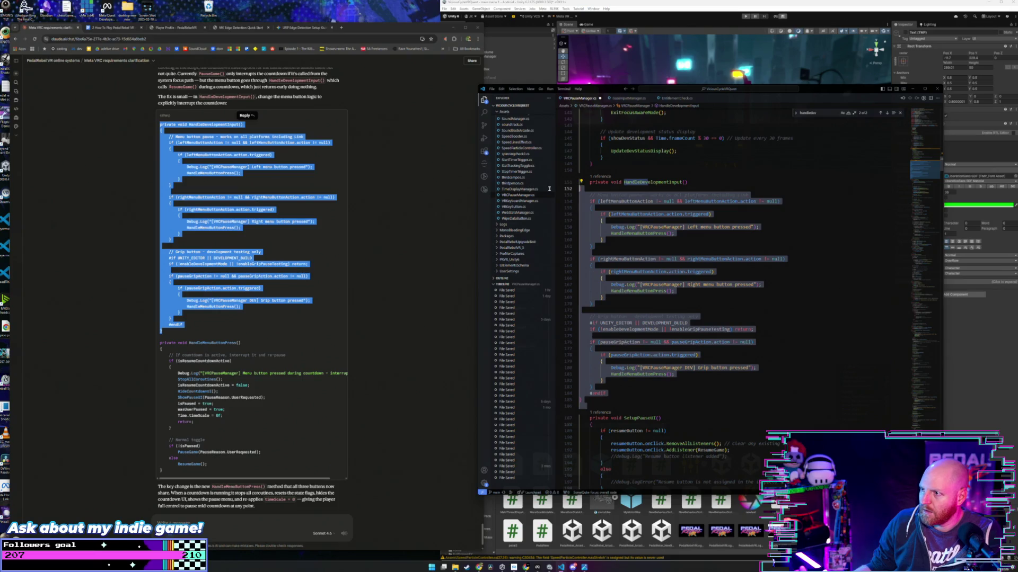
key("shift+alt+f")
Step: Copy Claude's HandleMenuButtonPress method and search the script for HandleMenuButtonPress
scroll(645, 257, "down", 4)
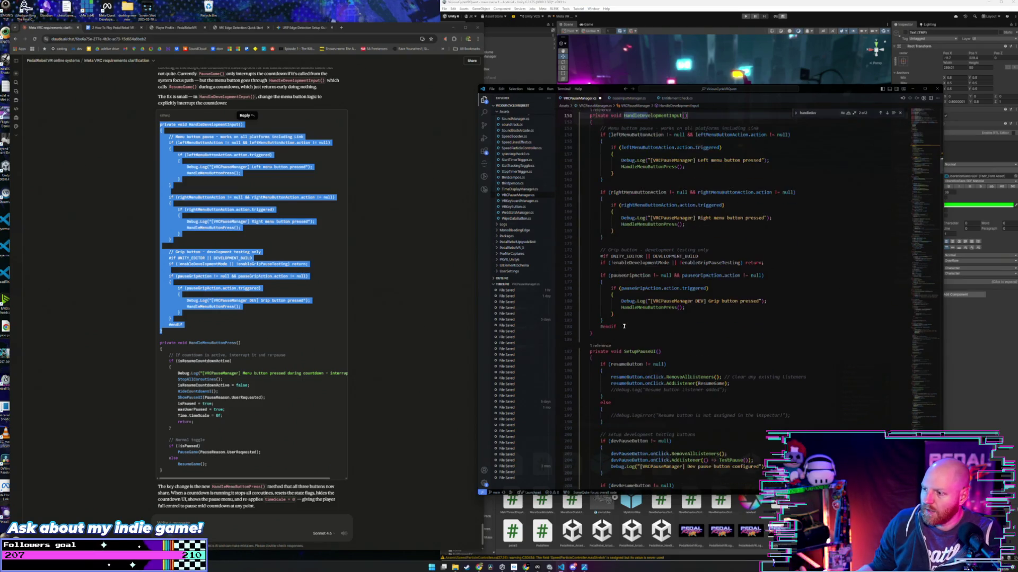
left_click(415, 345)
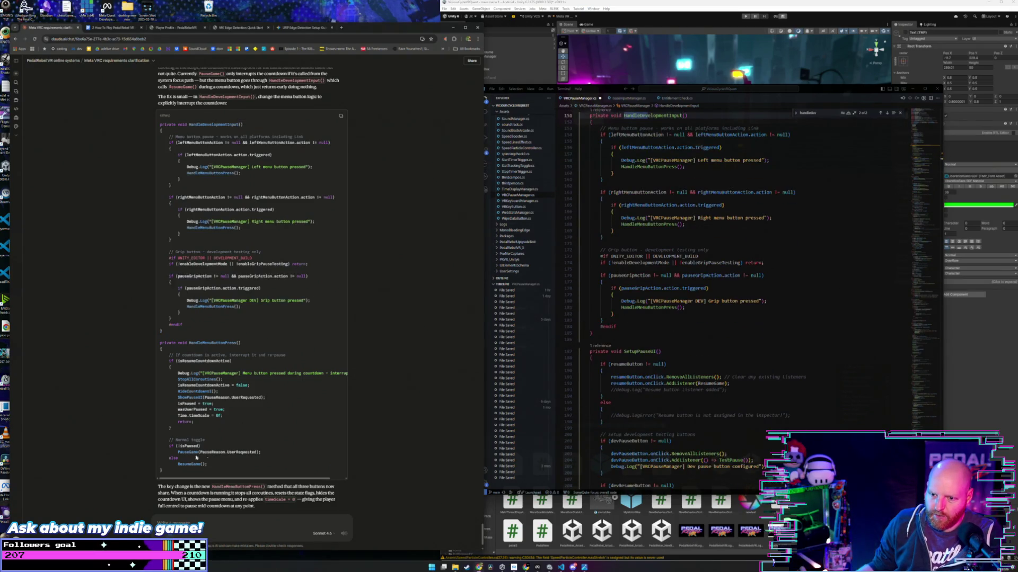
left_click_drag(167, 469, 160, 343)
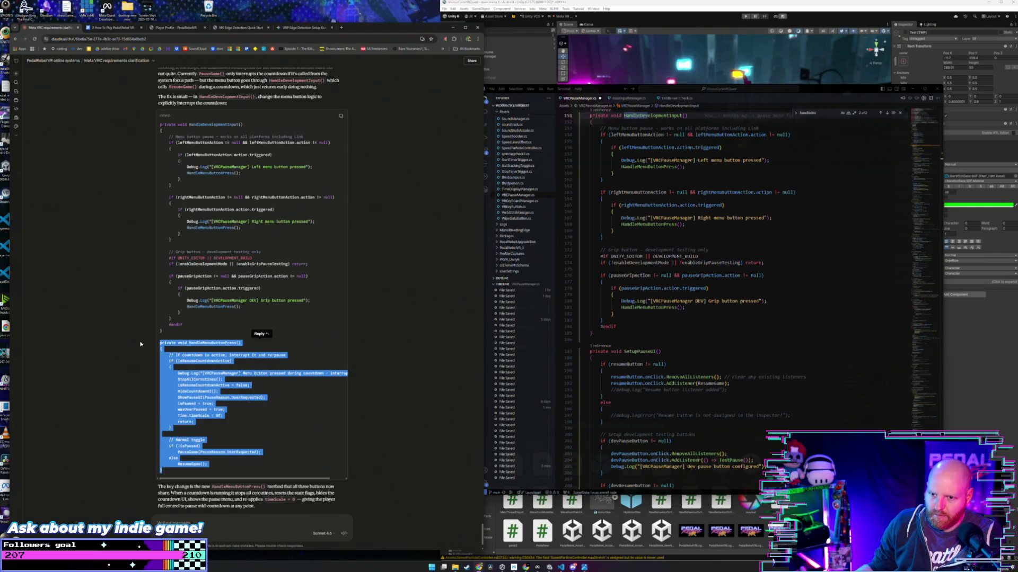
left_click(823, 114)
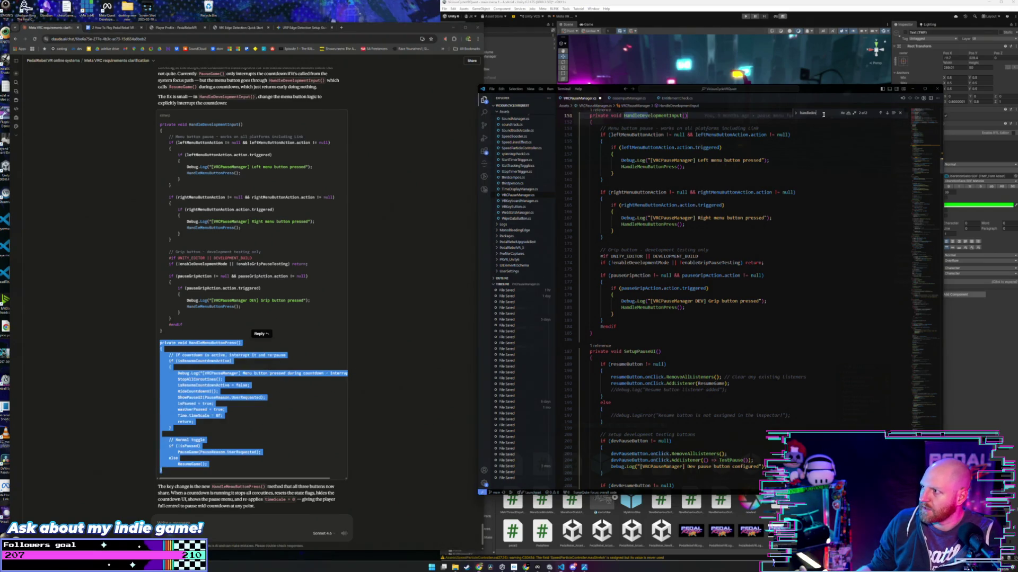
key("Return")
key("BackSpace")
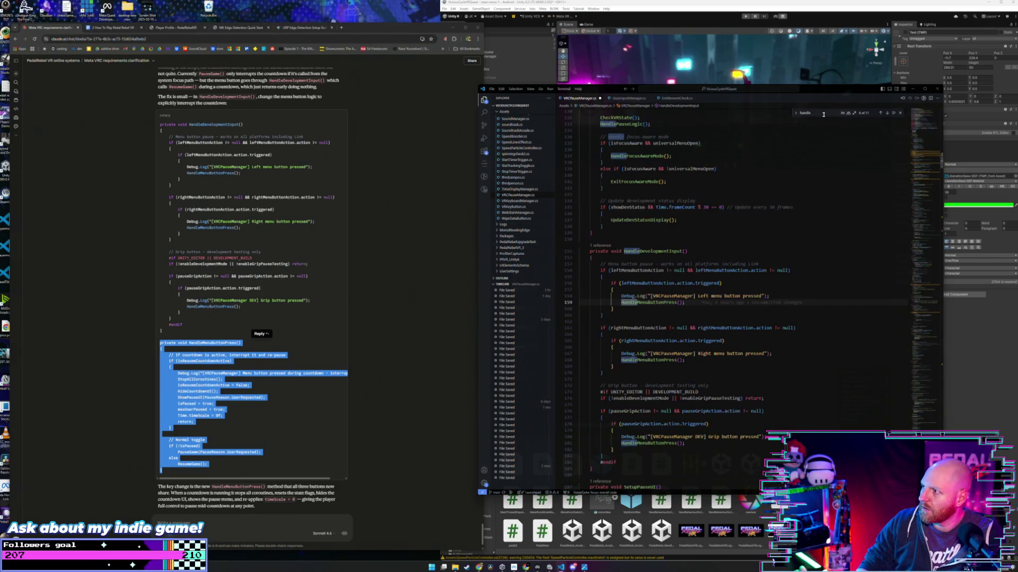
type("Menu")
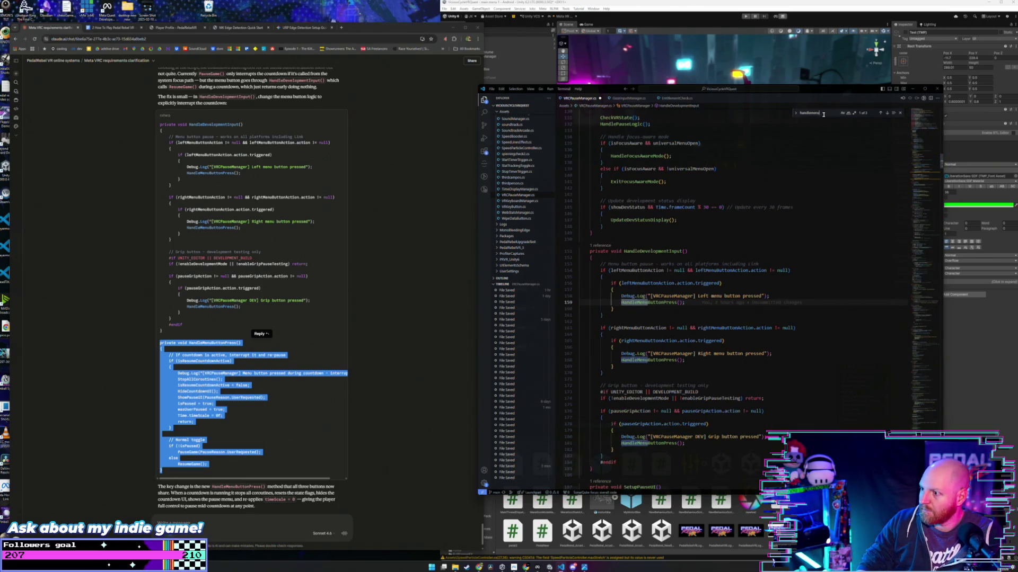
type("Button")
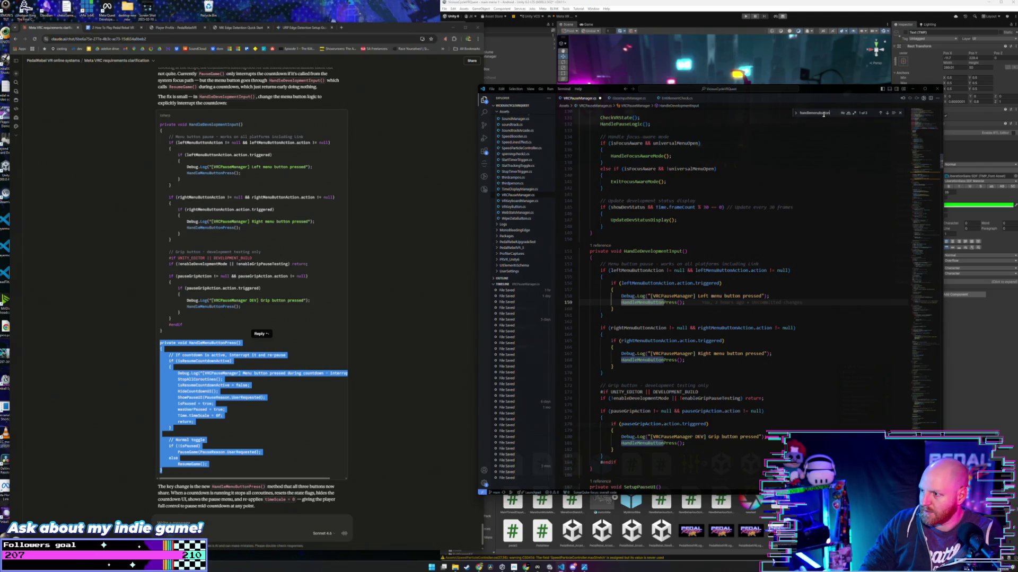
type("Pre")
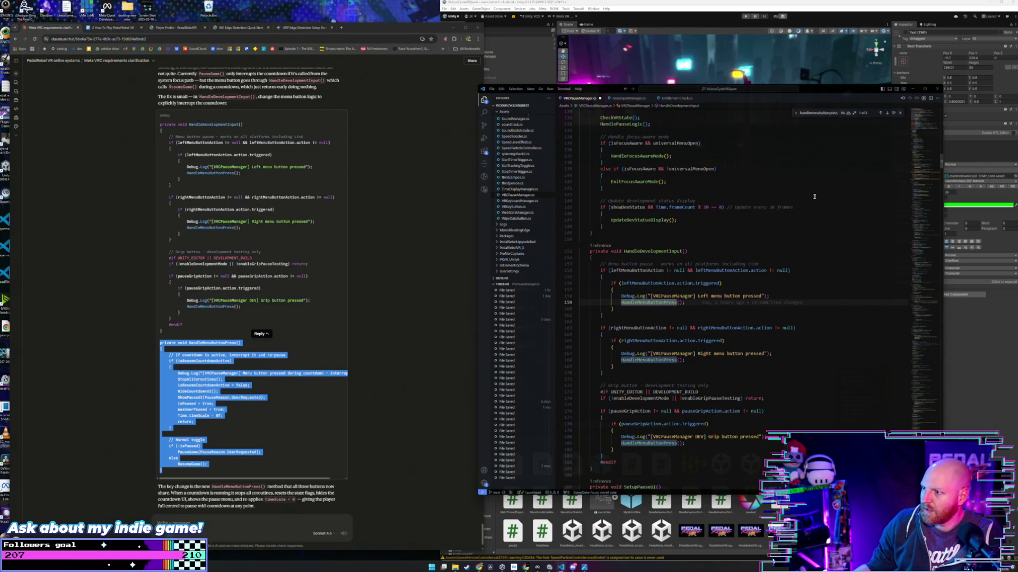
left_click(881, 113)
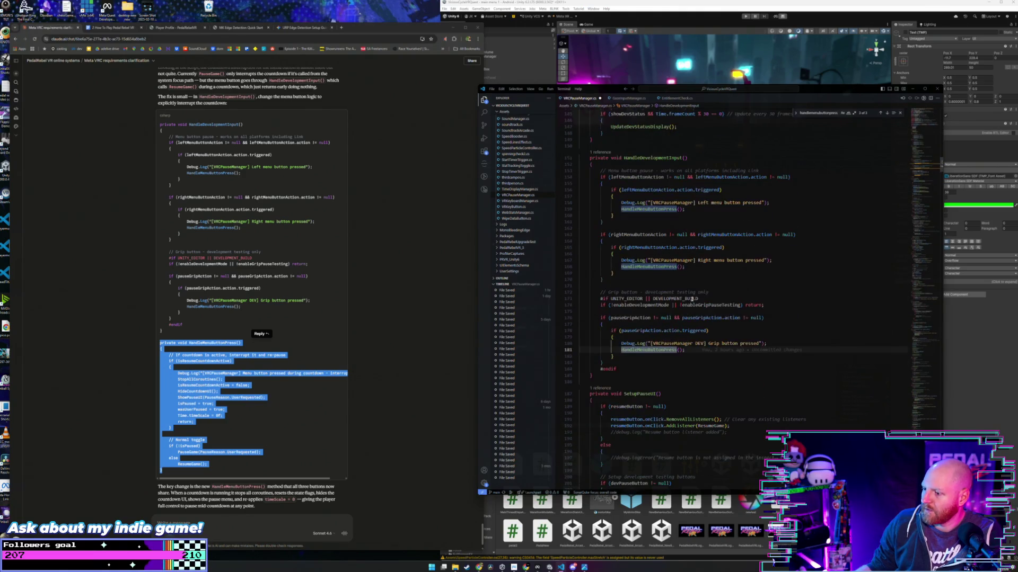
Step: Paste the method after HandleDevelopmentInput's closing brace and save VRCPauseManager.cs
left_click(617, 376)
key("Return")
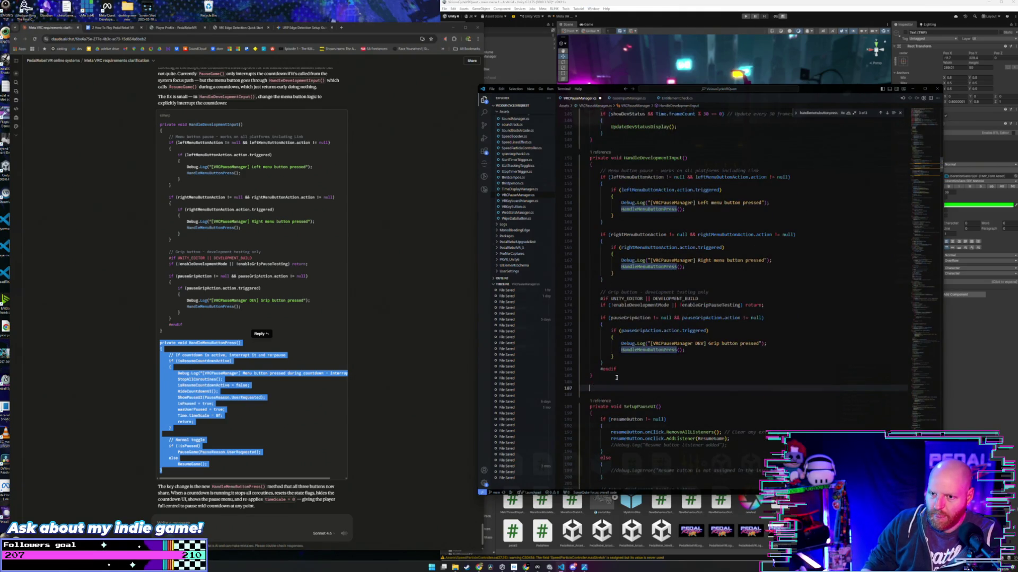
key("ctrl+v")
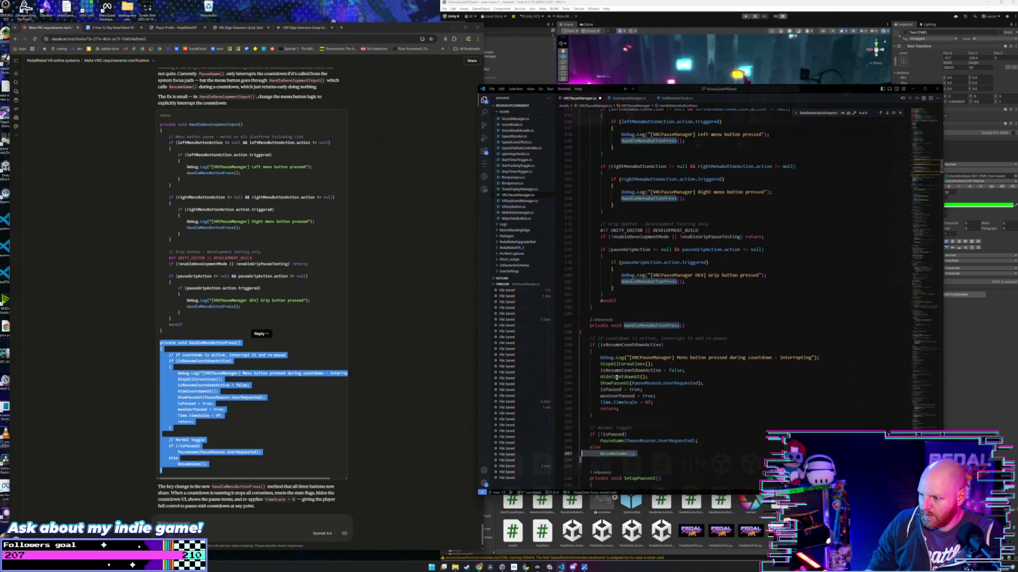
key("shift+Up")
key("shift+Up")
key("shift+Up")
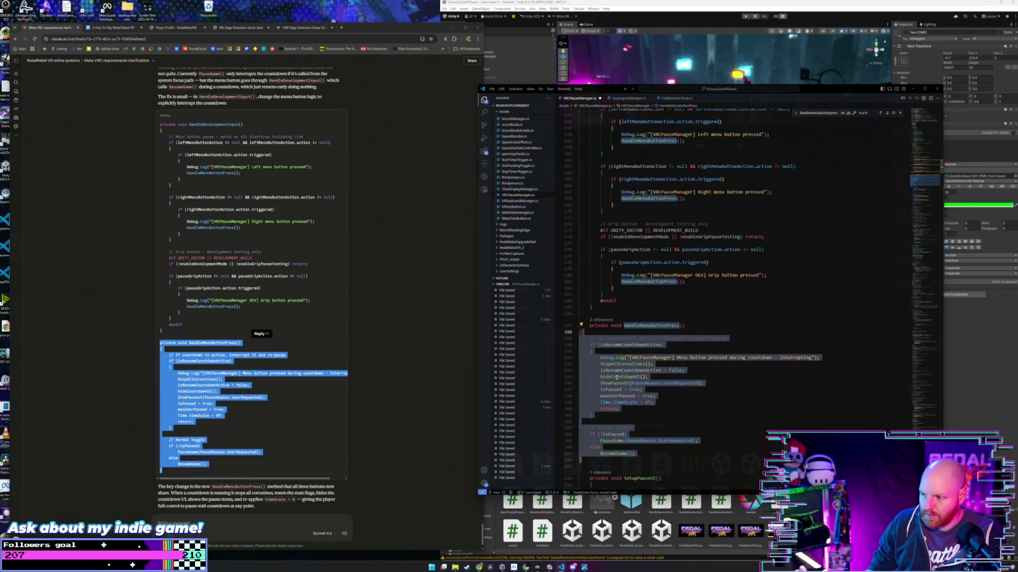
key("ctrl+s")
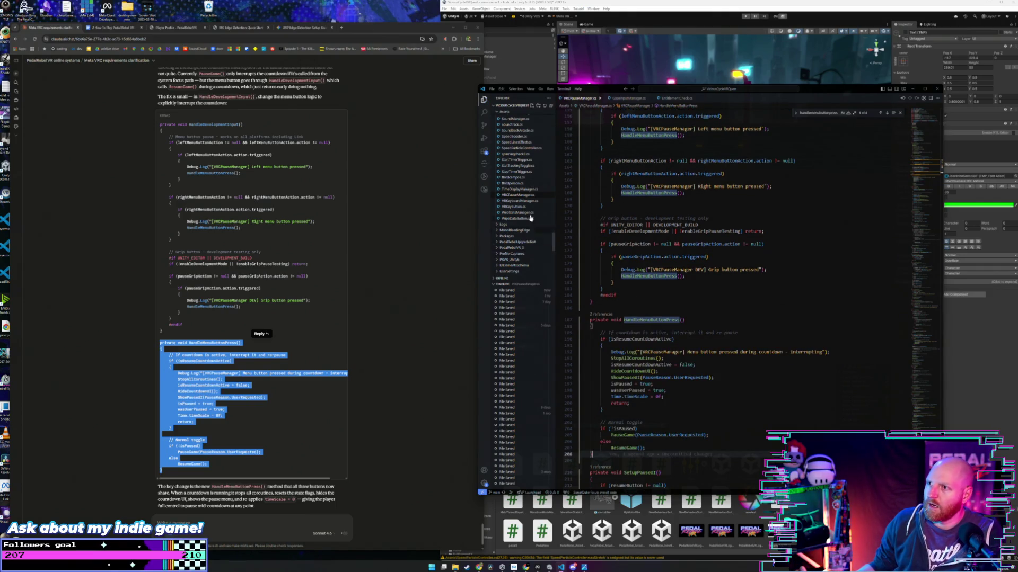
left_click(596, 5)
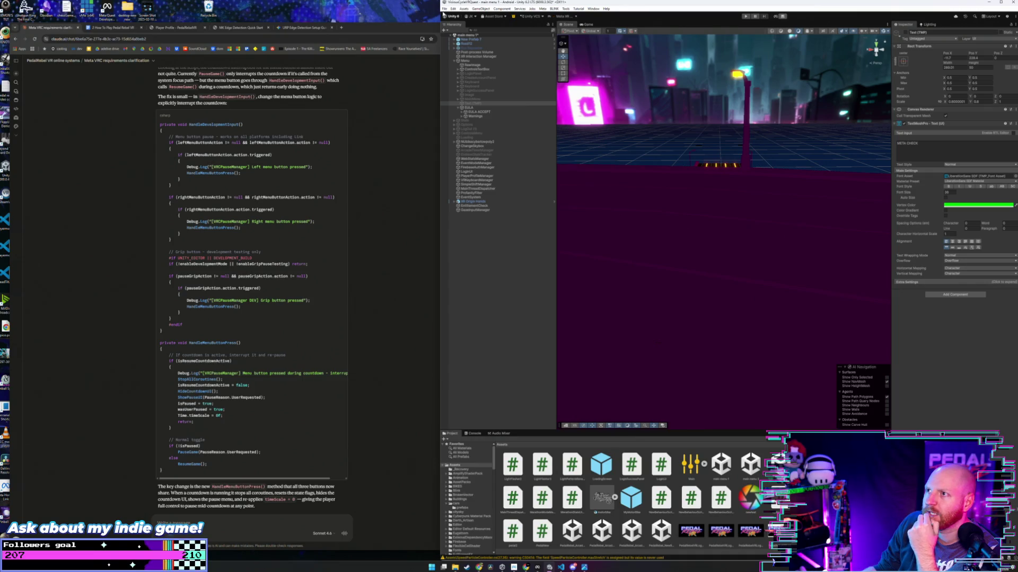
Step: Save the scene via File > Save and open Pedal Rebel's release channels in Meta Quest Developer Hub
left_click(445, 9)
left_click(457, 34)
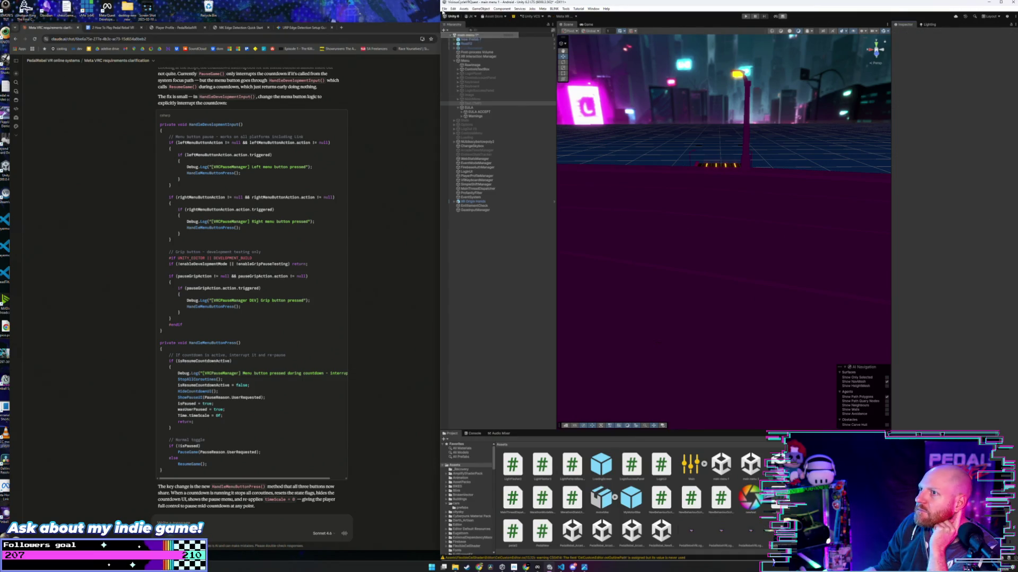
left_click(445, 9)
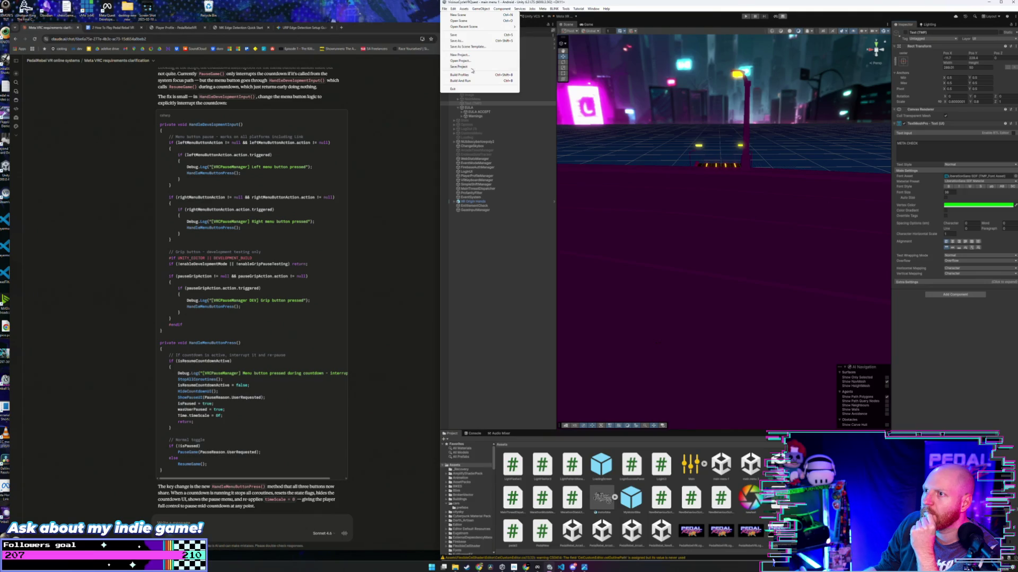
left_click(473, 67)
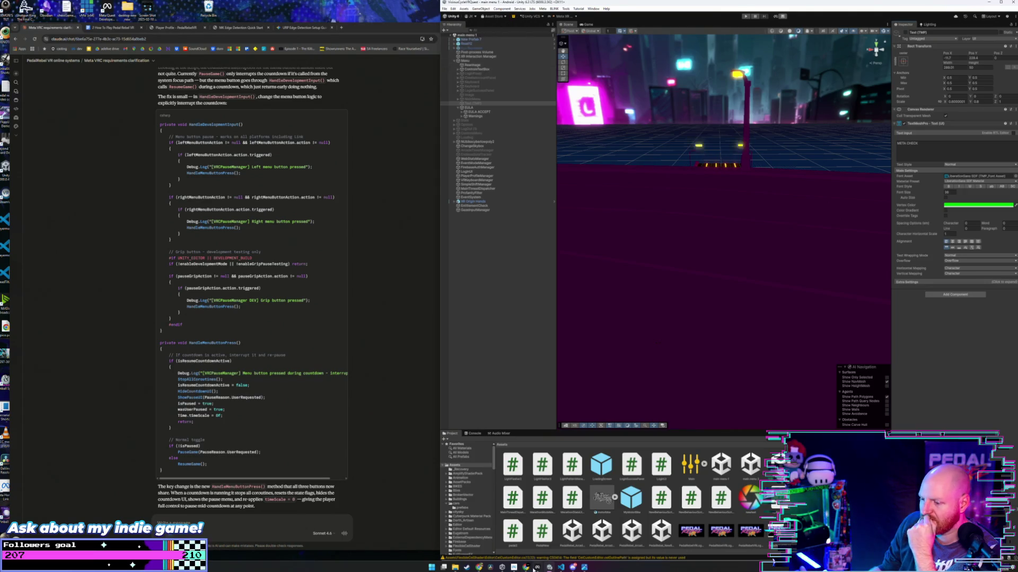
left_click(535, 567)
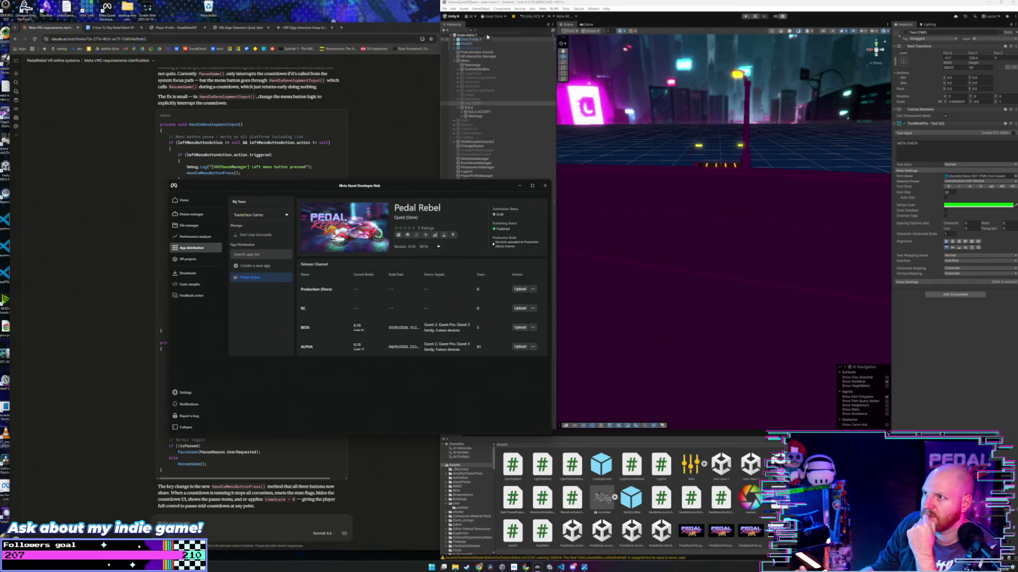
Step: Open the Car7 NearMiss 1 prefab from cars/prefabs and select its Motorcycle_Helmet
left_click(521, 10)
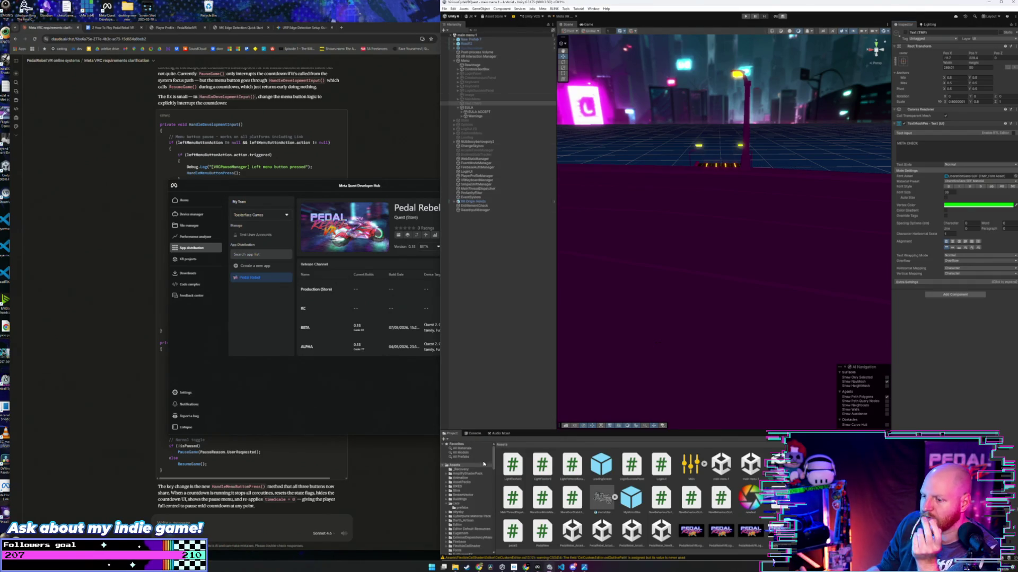
left_click(466, 508)
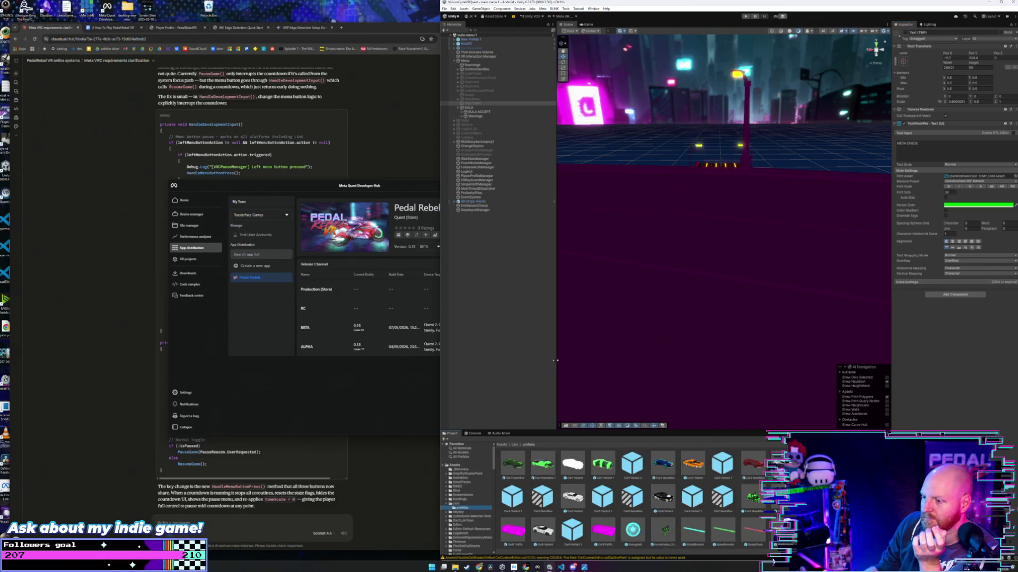
double_click(752, 497)
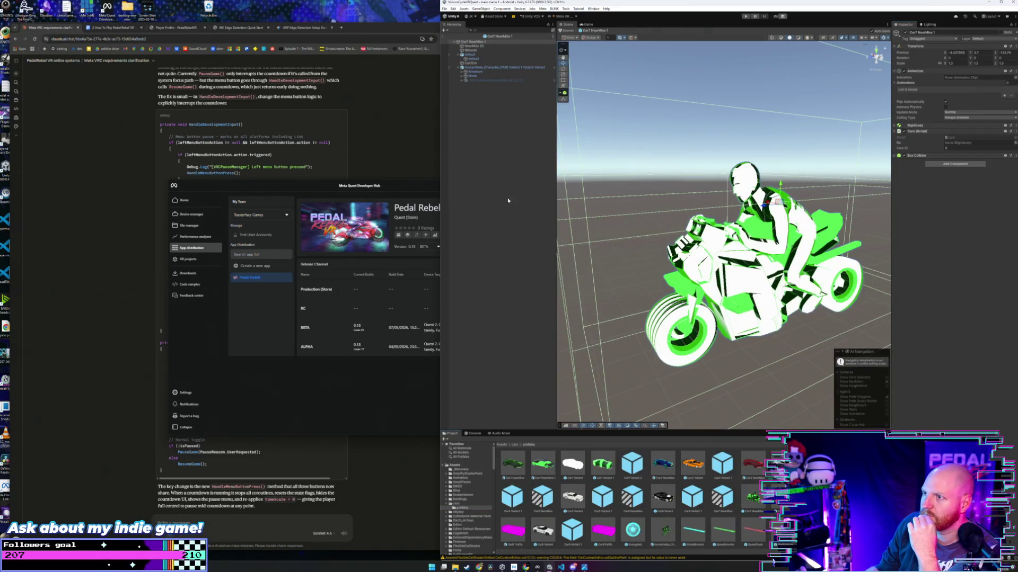
left_click(472, 80)
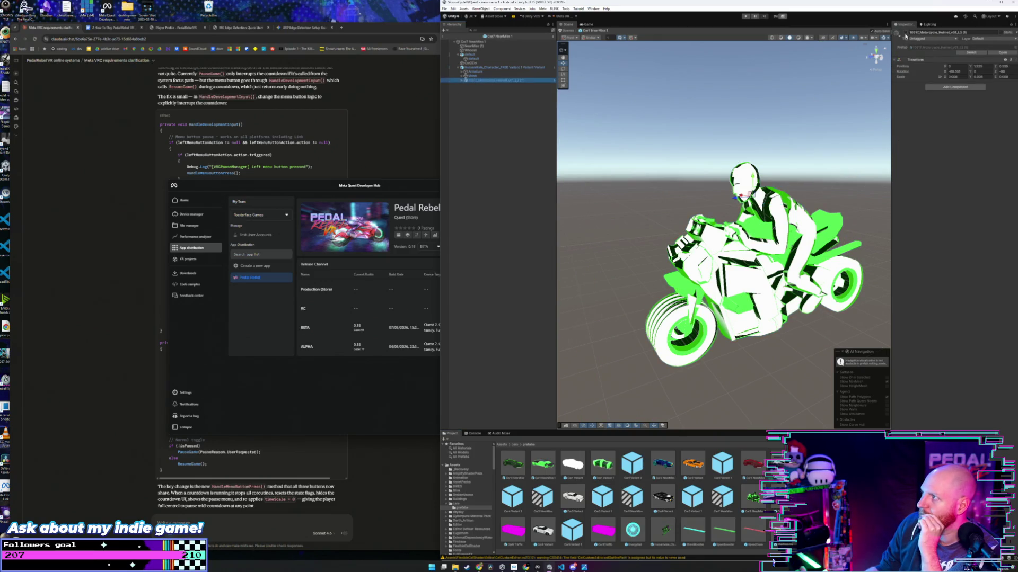
Step: Exit Prefab Mode back to the main menu scene and select the XR Origin Hands rig
left_click(447, 41)
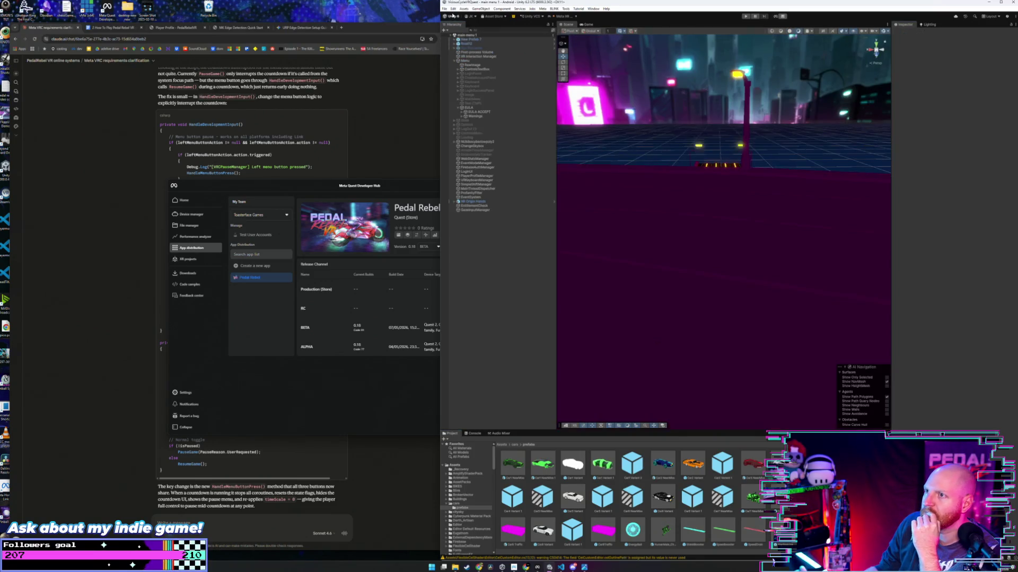
left_click(446, 9)
left_click(447, 9)
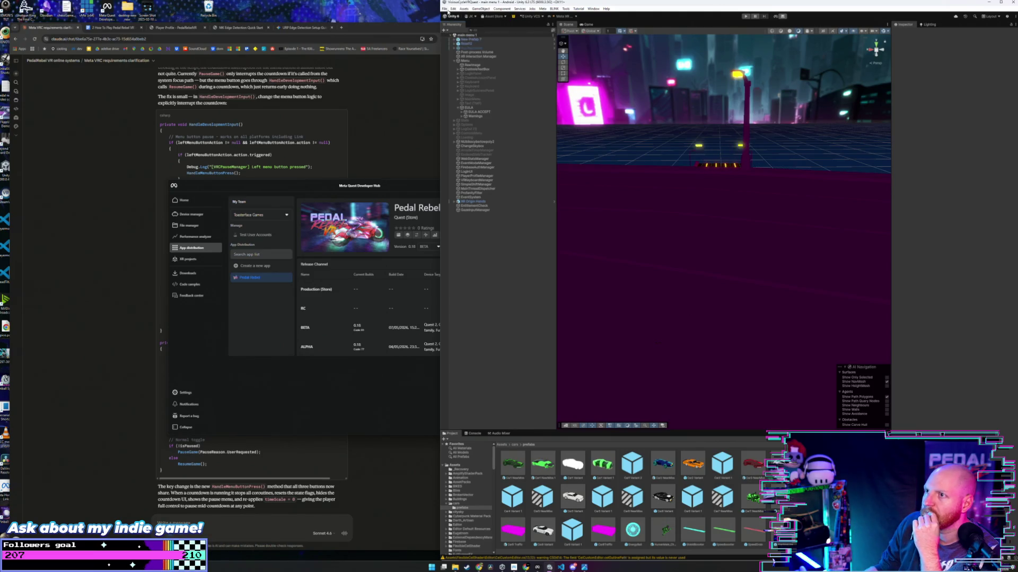
left_click(446, 9)
left_click(478, 67)
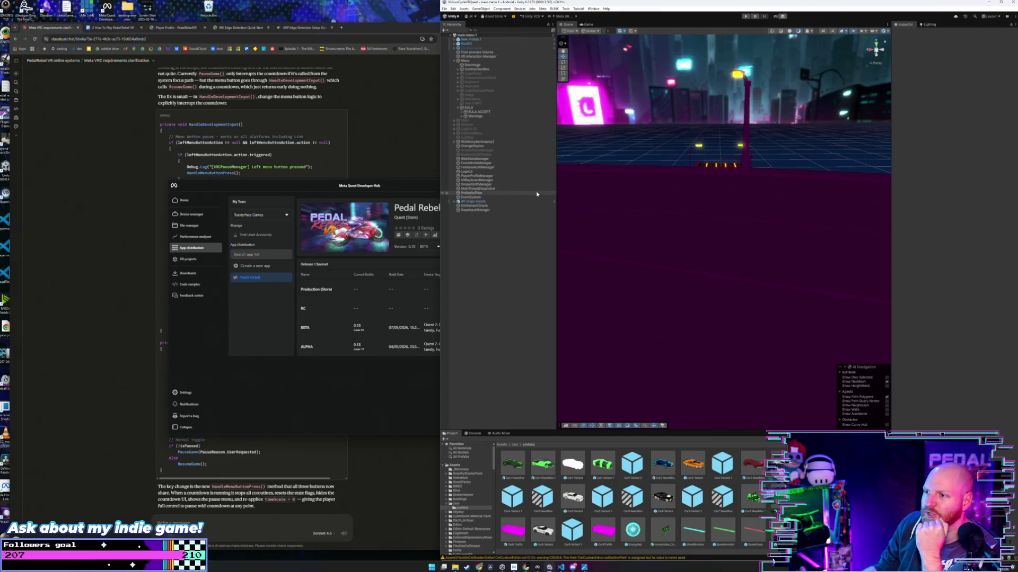
left_click(502, 202)
Step: Frame XR Origin Hands in the scene, then select the PedalRebel_Arcade scene in Assets
key("f")
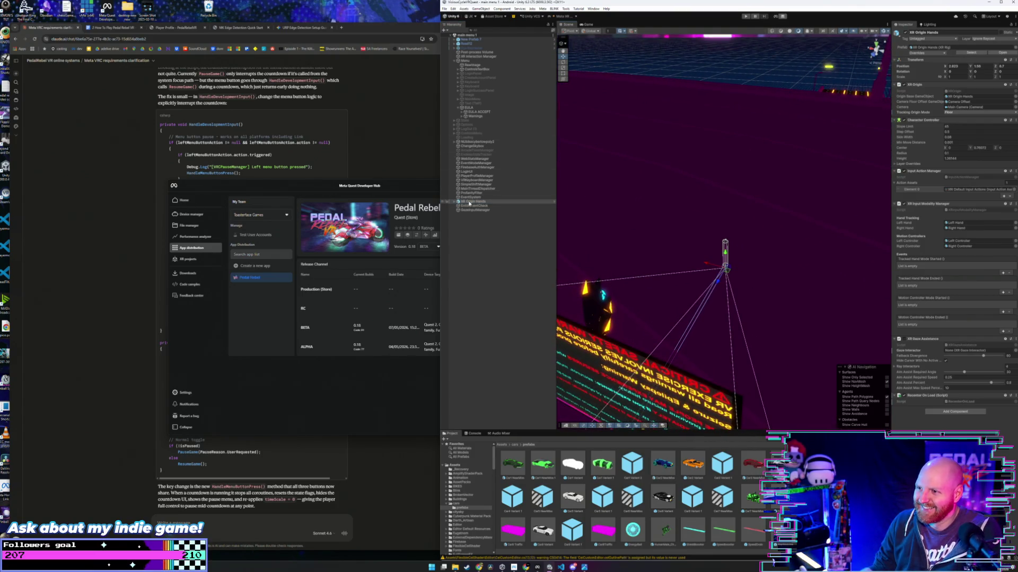
double_click(469, 202)
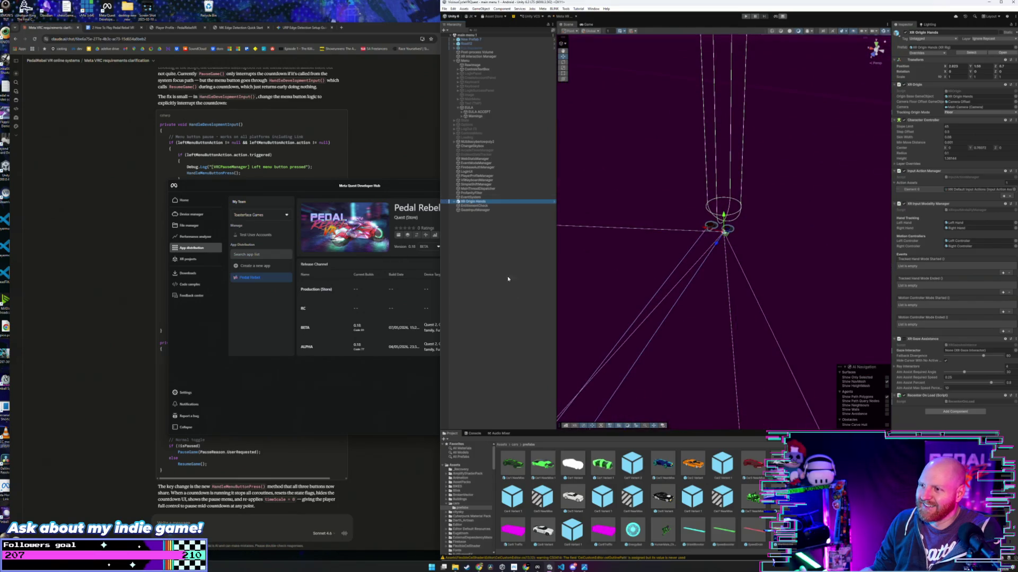
left_click(500, 445)
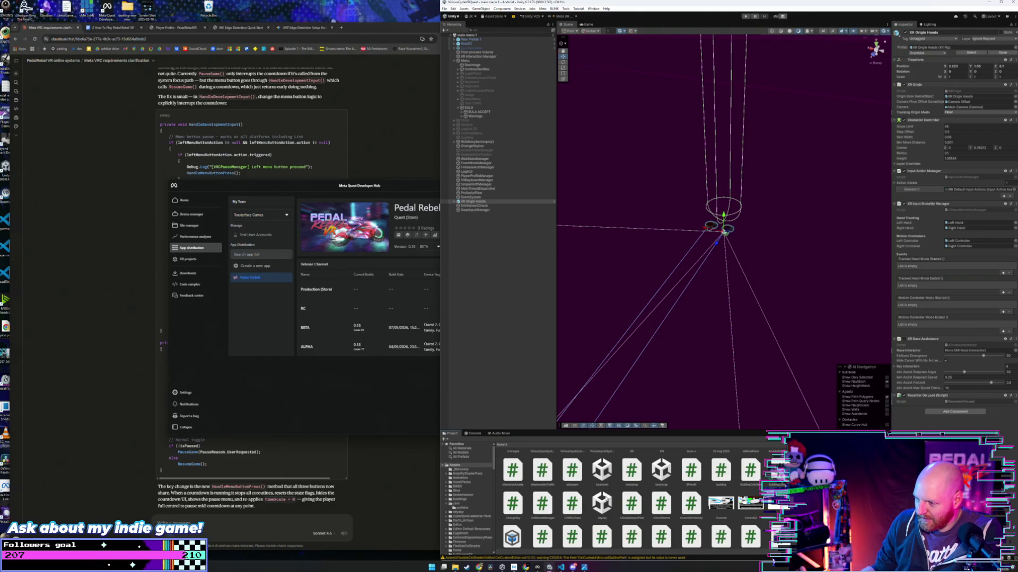
scroll(638, 497, "up", 1)
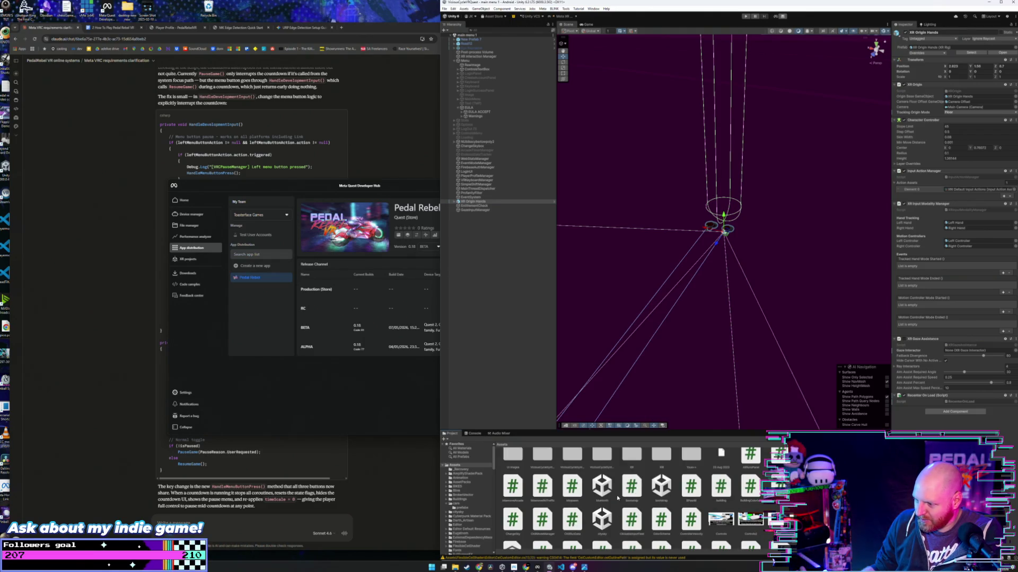
scroll(618, 498, "down", 10)
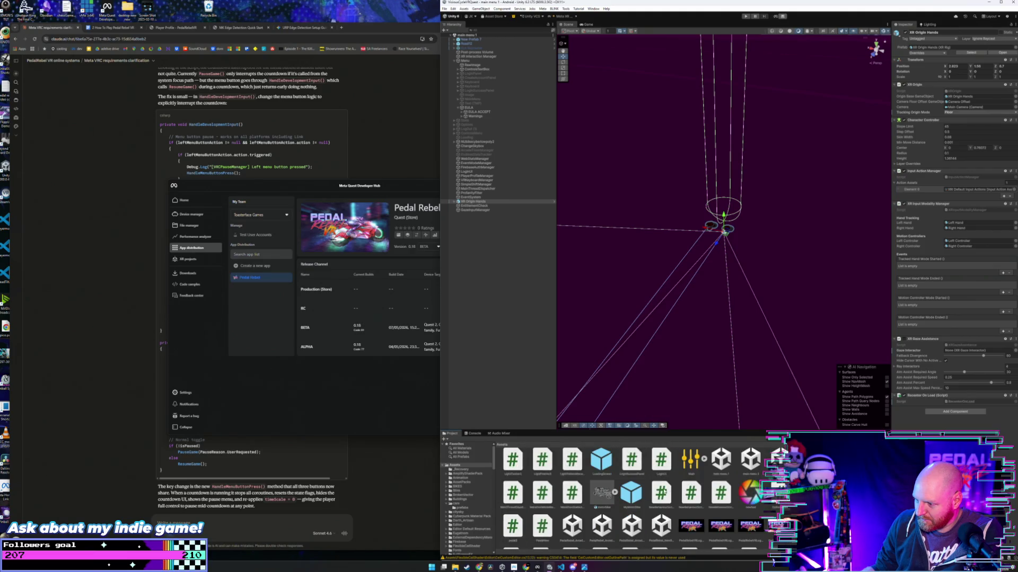
left_click(577, 525)
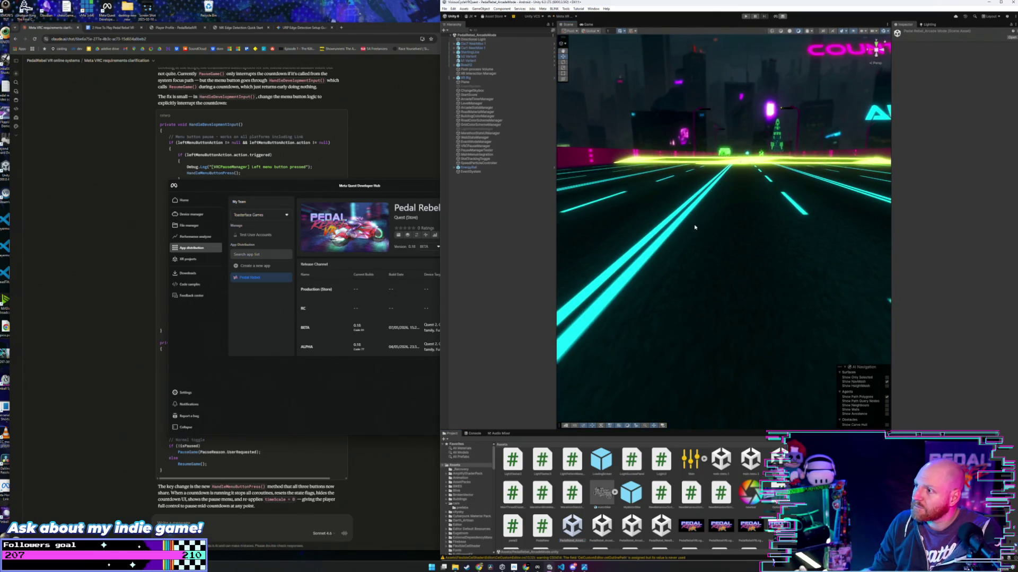
Step: Expand XR Rig > Camera Offset > Main Camera in the Hierarchy and frame the Main Camera
left_click(454, 77)
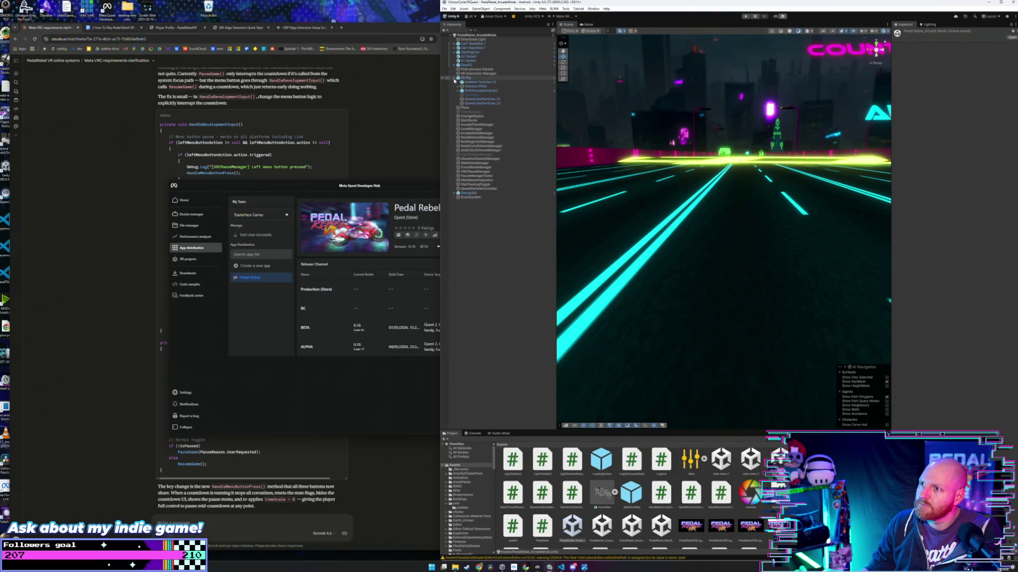
left_click(459, 86)
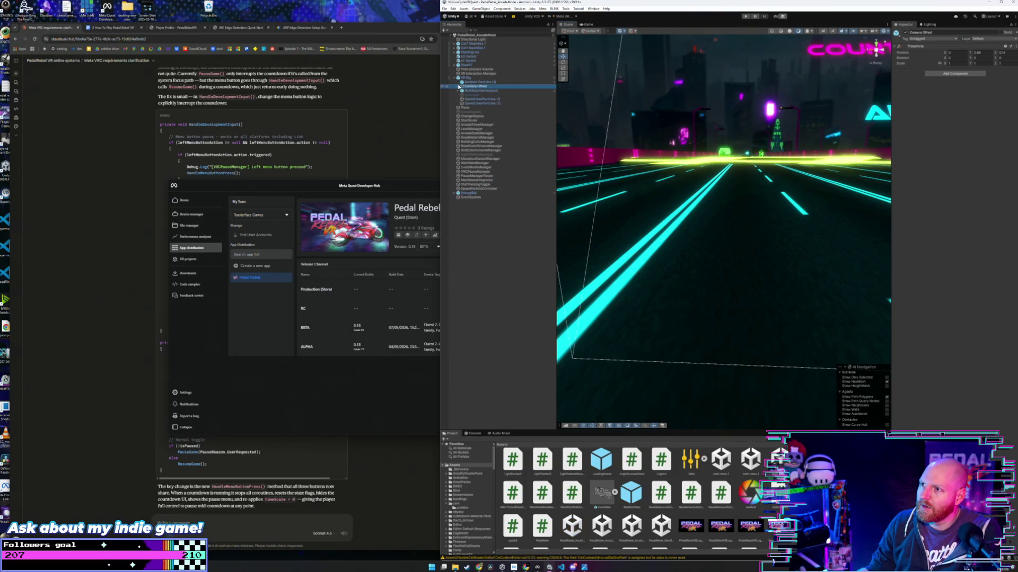
left_click(459, 87)
left_click(463, 91)
left_click(464, 91)
double_click(472, 93)
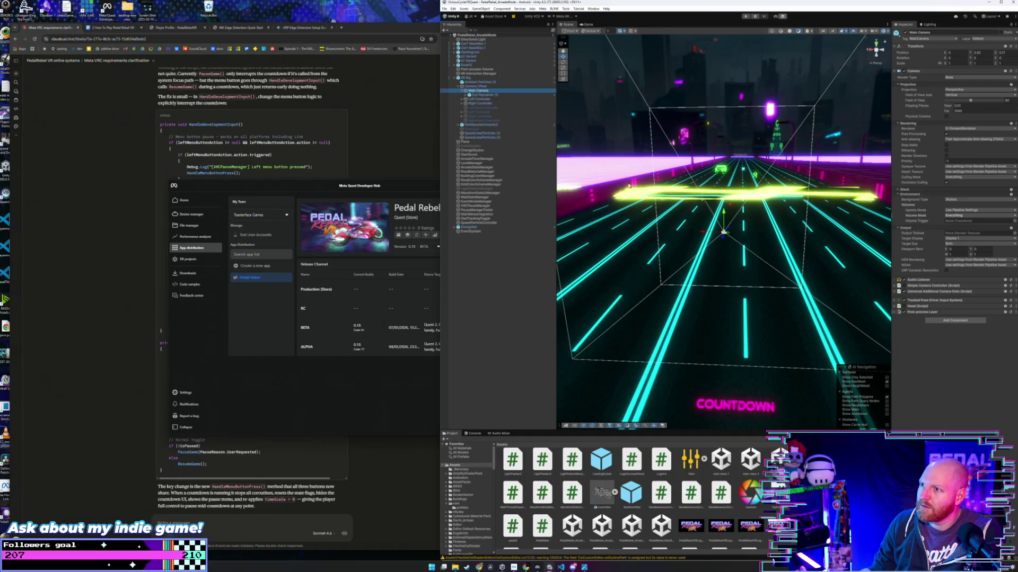
Step: Find the motorcycle helmet model under GeneratedLocalRepo and parent it to Main Camera
scroll(625, 493, "down", 3)
scroll(568, 494, "up", 3)
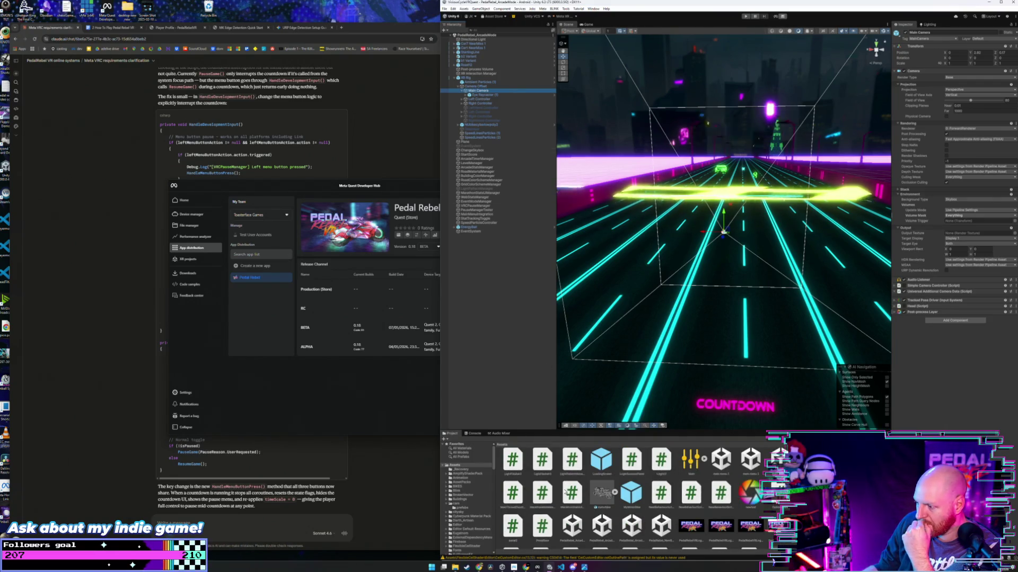
scroll(466, 509, "down", 5)
scroll(483, 513, "down", 10)
scroll(483, 513, "down", 5)
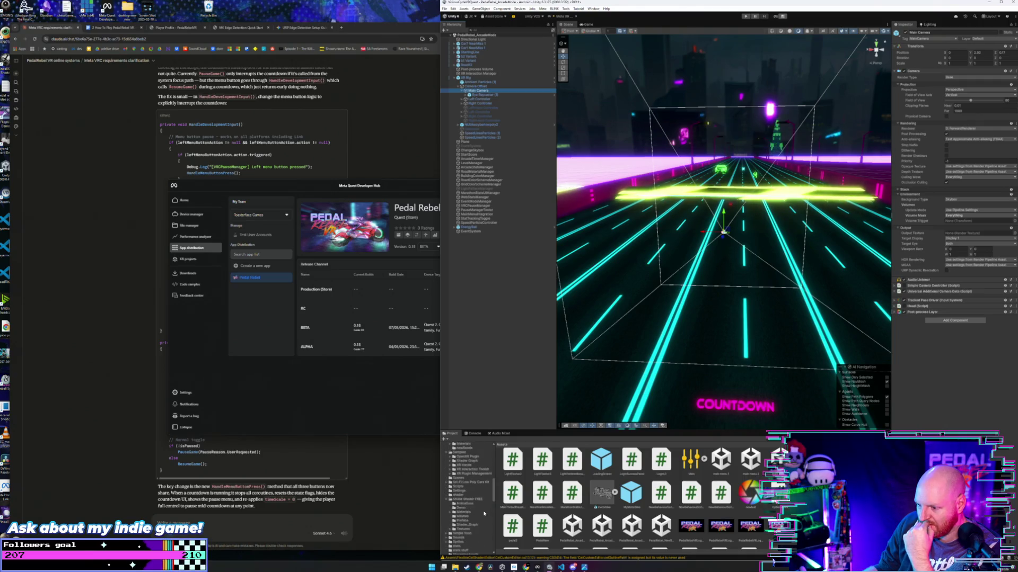
scroll(483, 513, "down", 2)
scroll(483, 513, "down", 2)
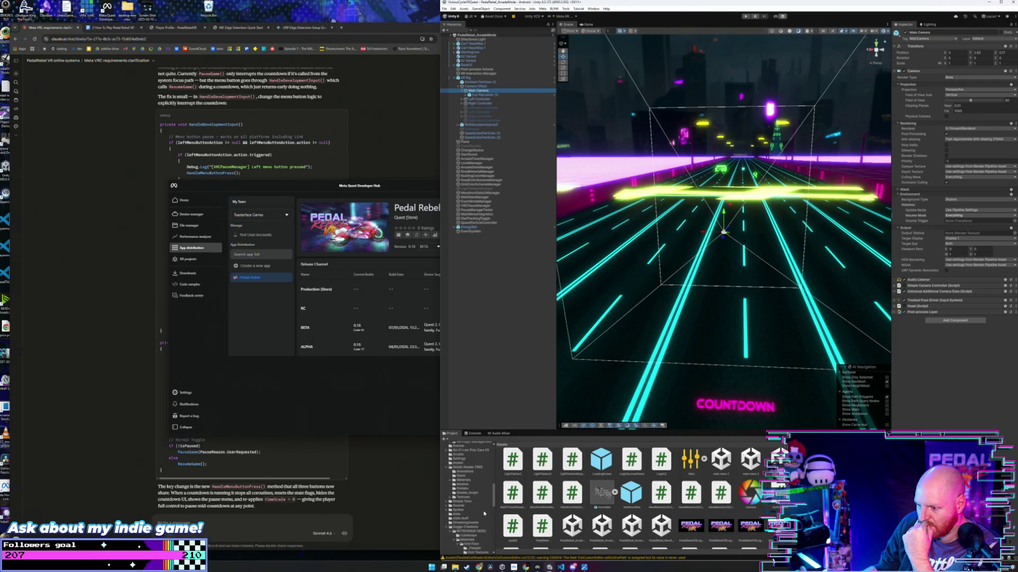
scroll(483, 513, "down", 3)
scroll(483, 502, "down", 3)
scroll(482, 502, "down", 3)
scroll(483, 502, "down", 8)
scroll(483, 502, "up", 15)
scroll(482, 502, "down", 3)
left_click(470, 511)
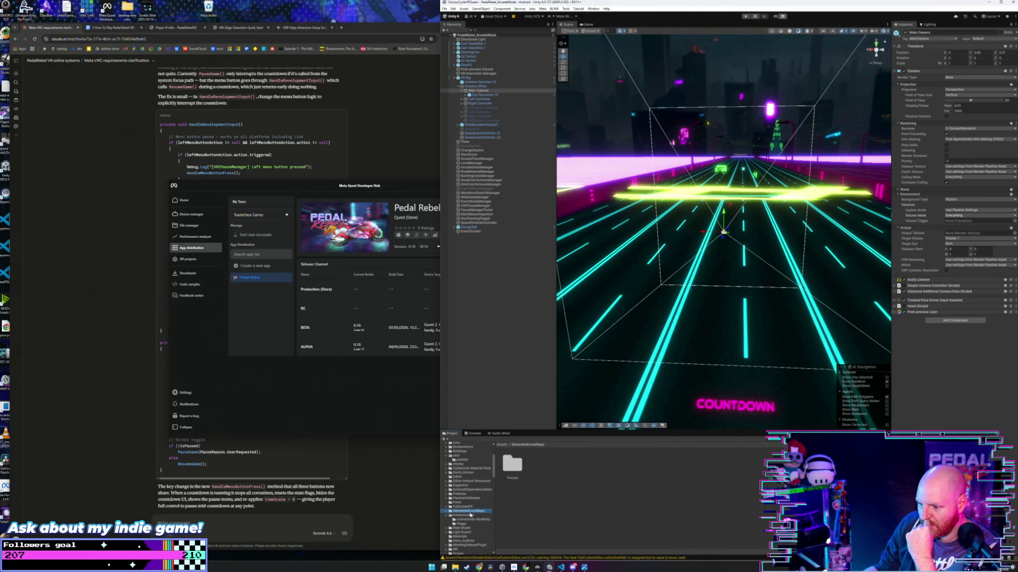
left_click(469, 516)
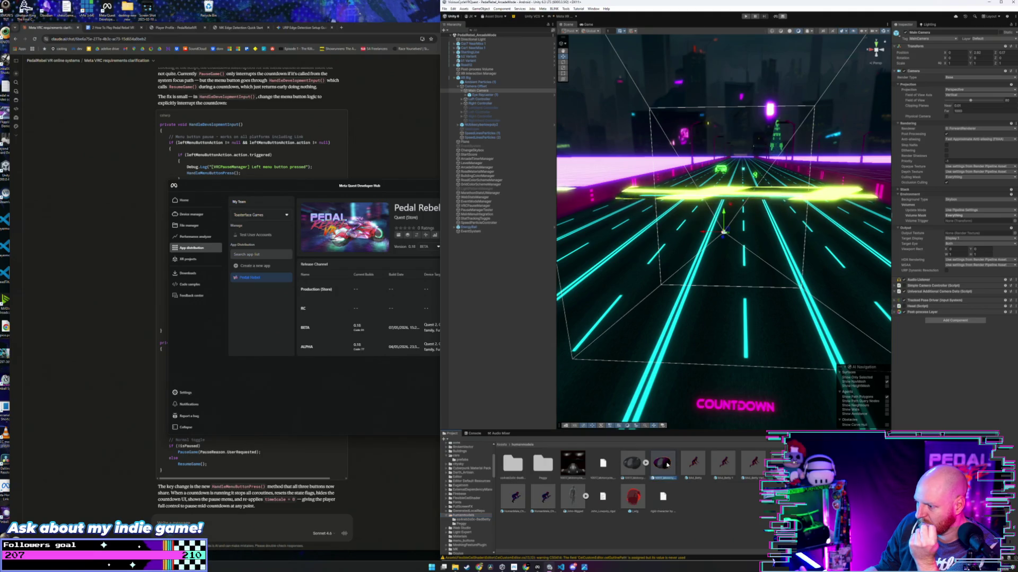
left_click(472, 91)
left_click_drag(470, 97, 478, 95)
Step: Reset the helmet's Transform and scale it down to a small visible size
left_click_drag(696, 240, 687, 246, "alt")
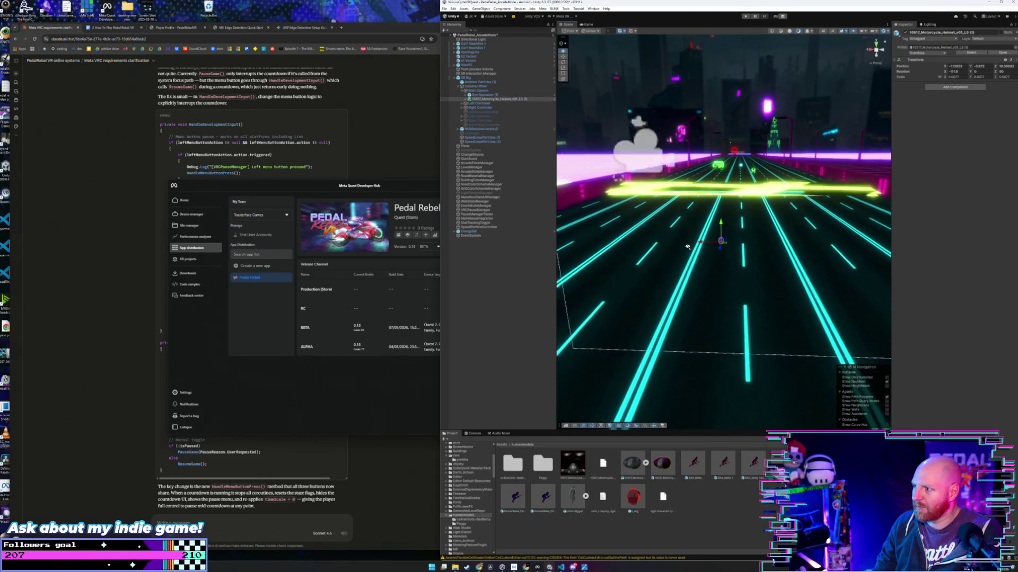
right_click(948, 59)
left_click(962, 64)
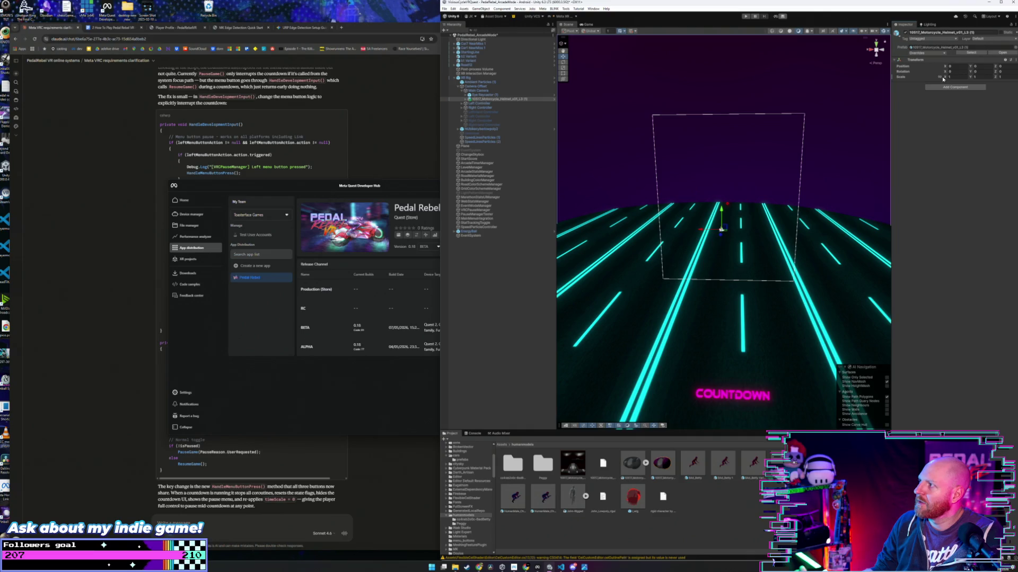
left_click_drag(943, 79, 937, 76)
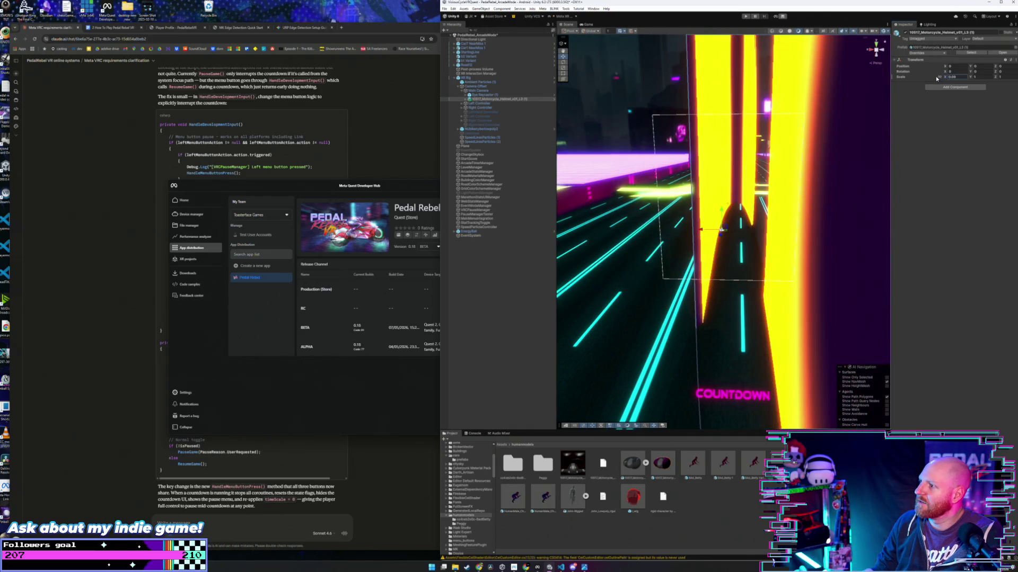
left_click(947, 78)
type("0")
left_click_drag(947, 78, 937, 78)
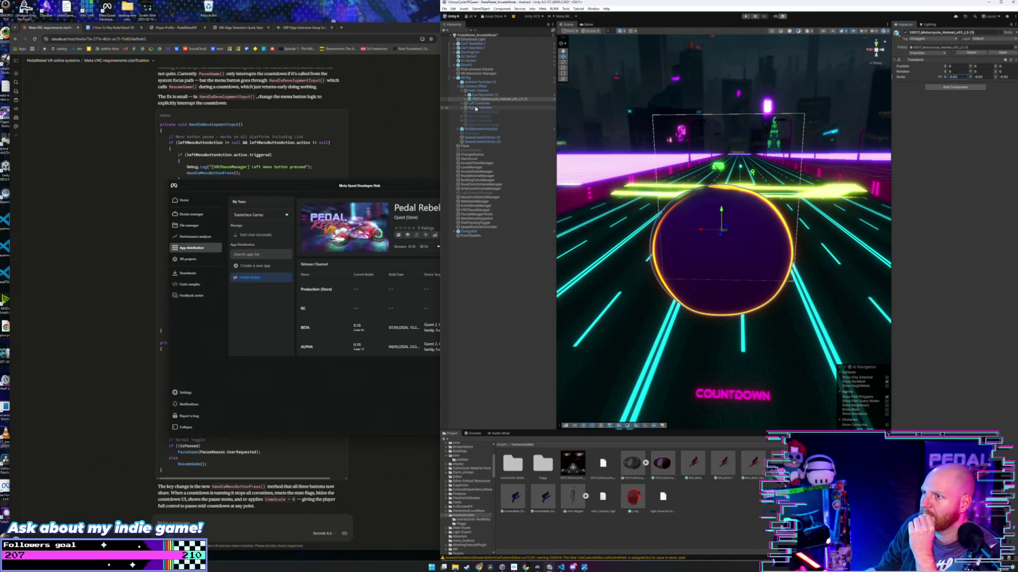
left_click(480, 91)
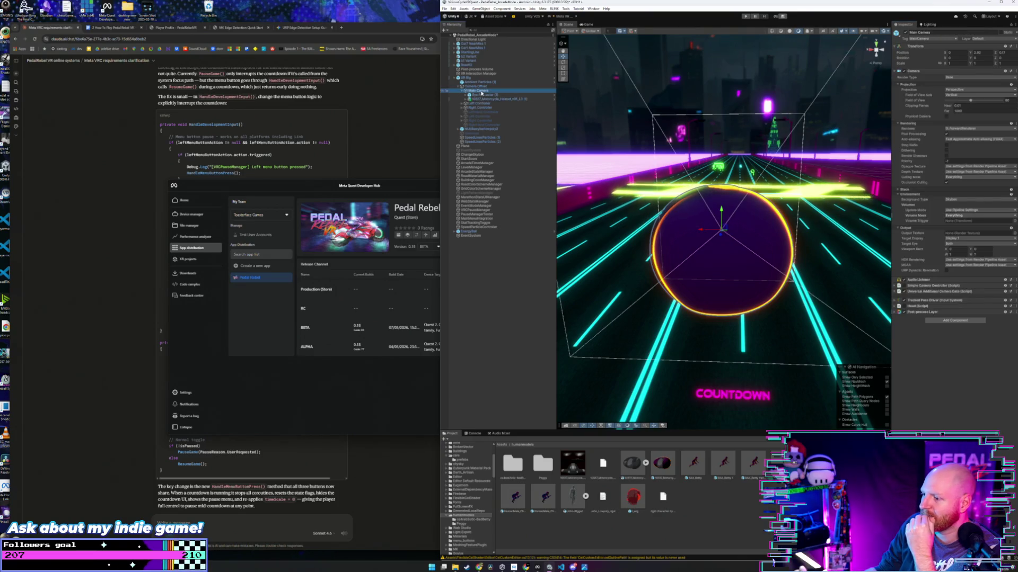
Step: Open the Main Camera preview overlay in the Scene view and enlarge it wider and taller
right_click(481, 93)
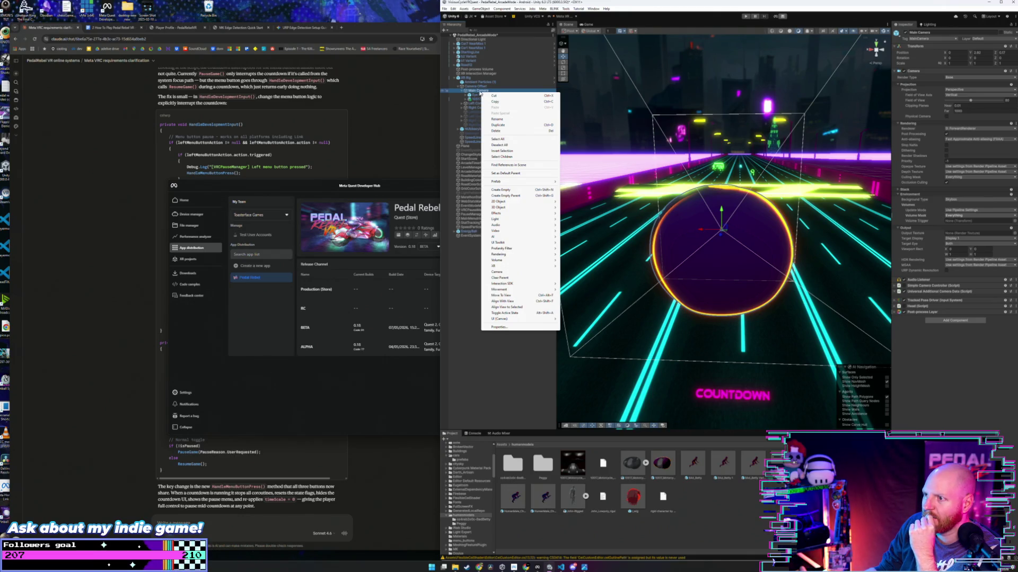
key("Escape")
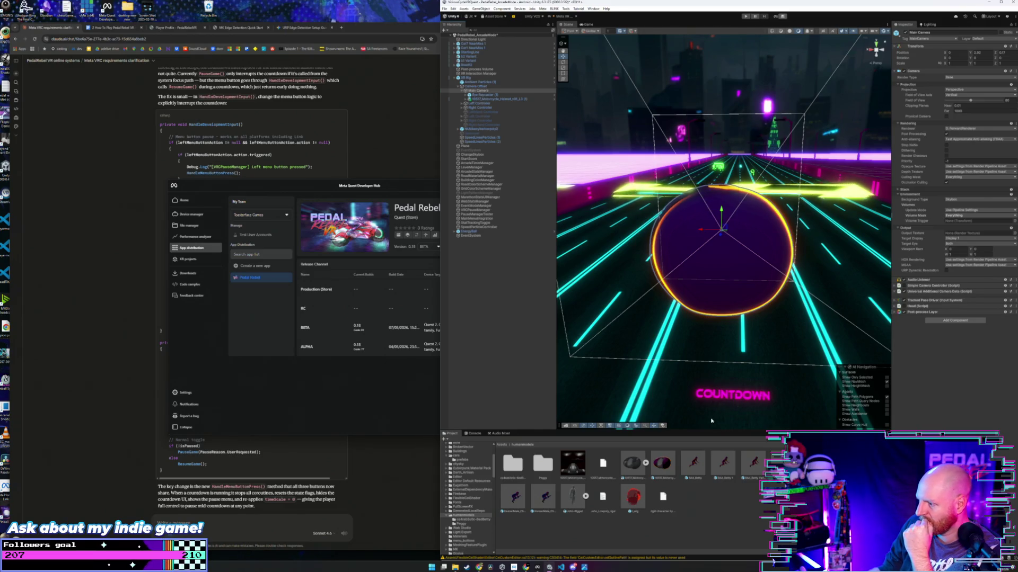
left_click(664, 427)
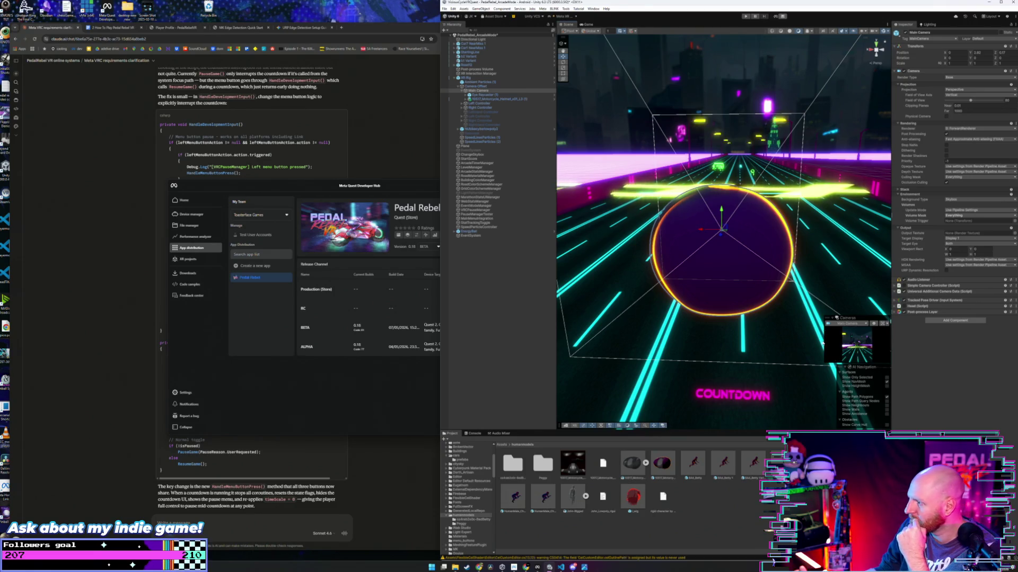
mouse_move(825, 350)
left_mouse_down()
mouse_move(804, 339)
mouse_move(725, 339)
left_mouse_up()
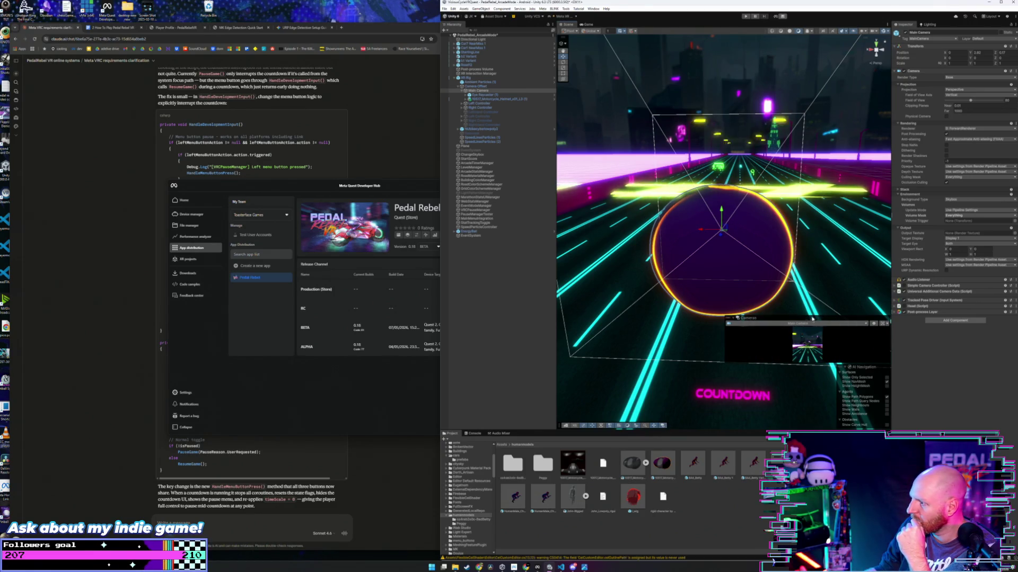
left_click_drag(812, 318, 829, 169)
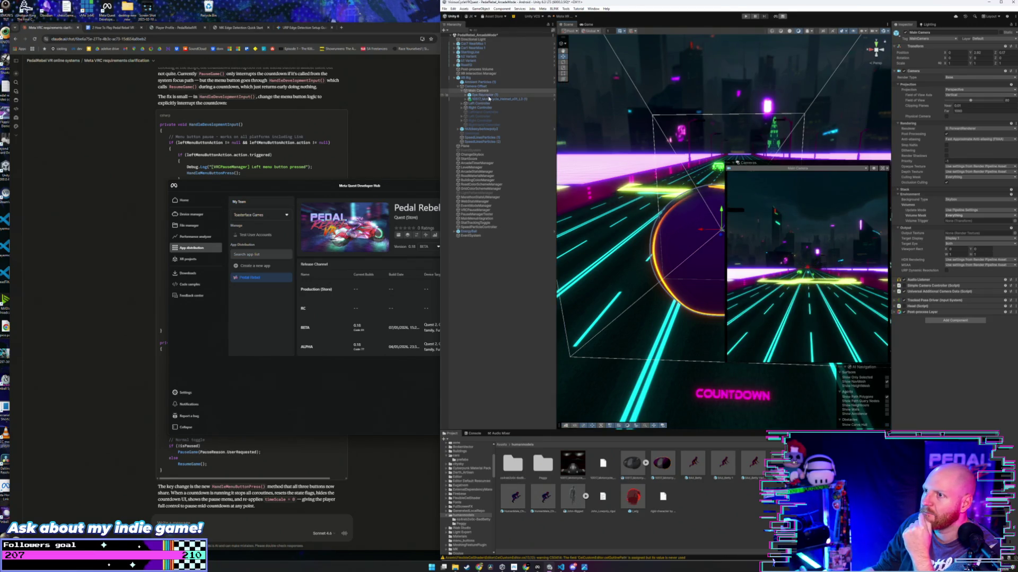
left_click(490, 100)
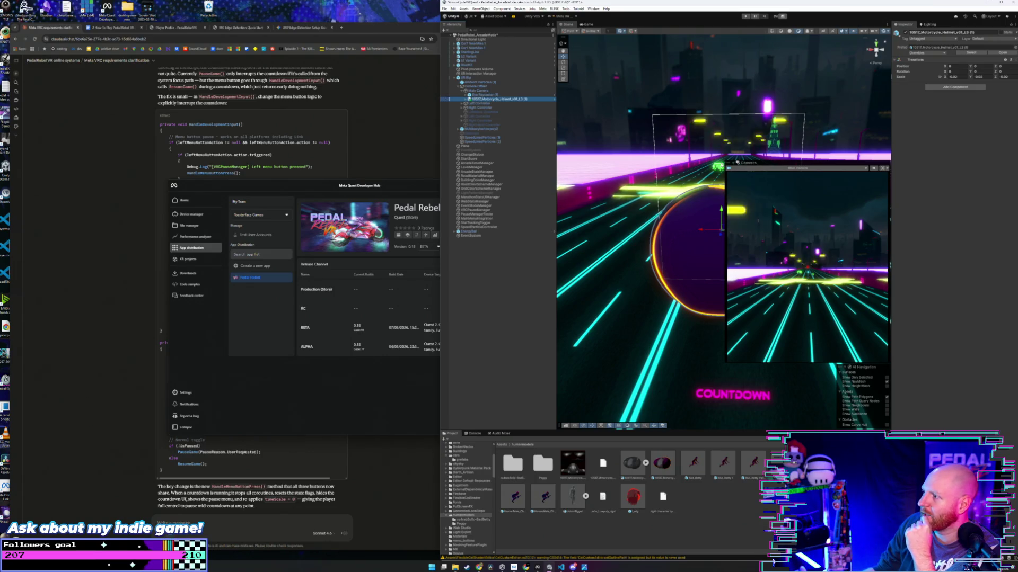
Step: Tilt the helmet about 58 degrees on X, then lower it and nudge it slightly forward
left_click_drag(994, 65, 1000, 68)
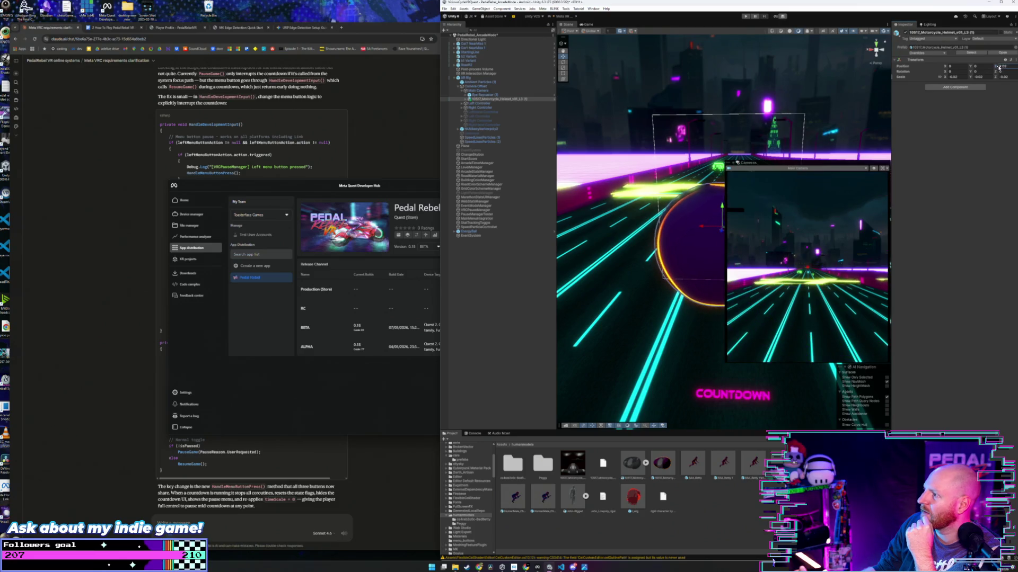
key("e")
mouse_move(717, 236)
left_mouse_down()
mouse_move(725, 168)
mouse_move(717, 227)
mouse_move(662, 226)
left_mouse_up()
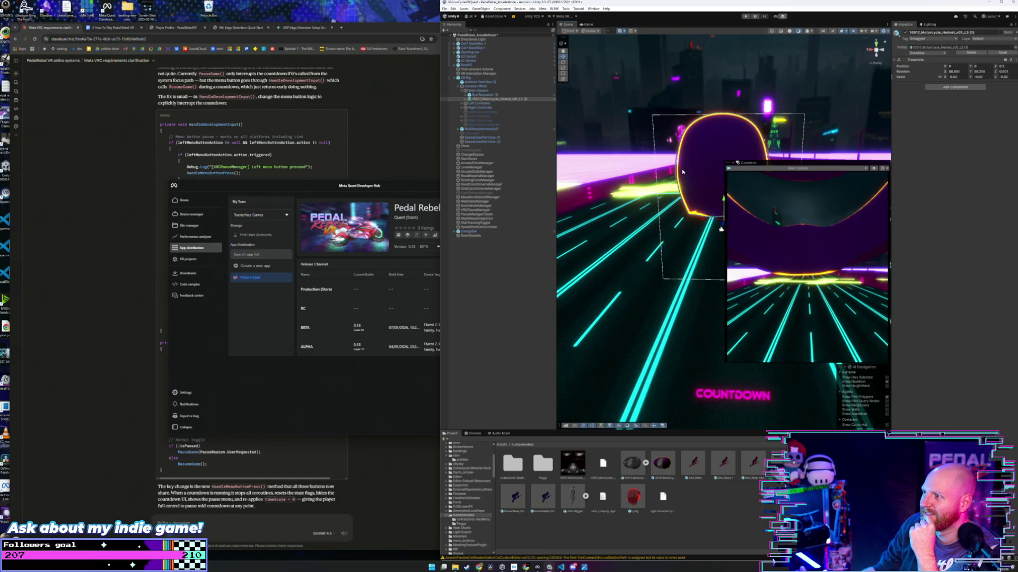
left_click_drag(722, 202, 724, 252)
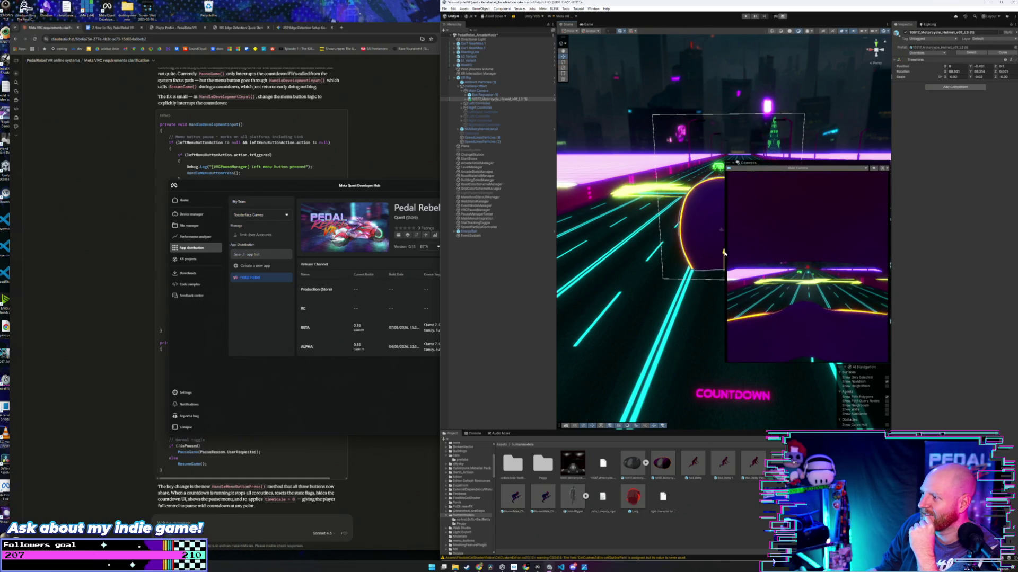
mouse_move(724, 252)
left_mouse_down()
mouse_move(712, 310)
mouse_move(720, 269)
mouse_move(702, 287)
left_mouse_up()
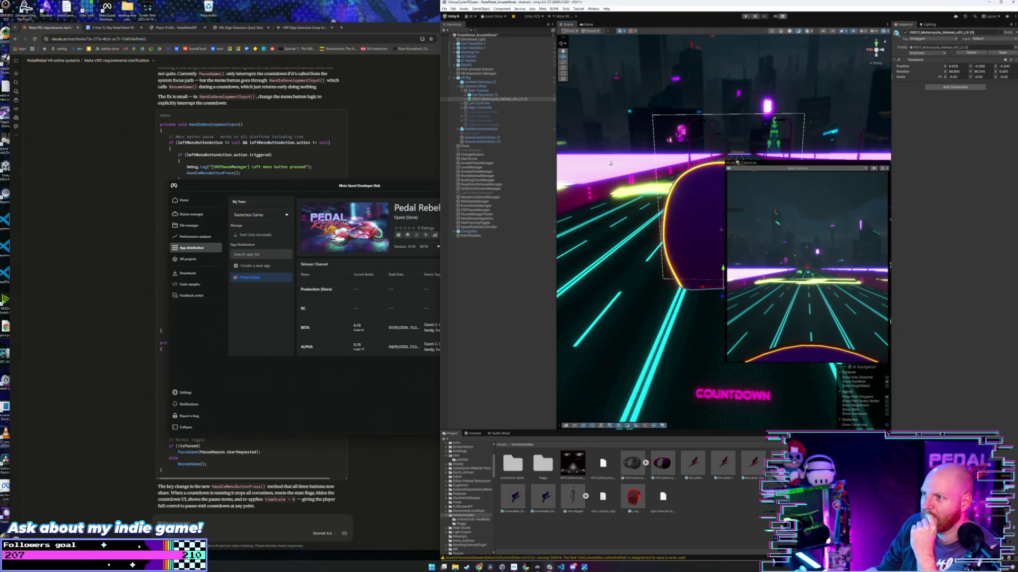
left_click(489, 100)
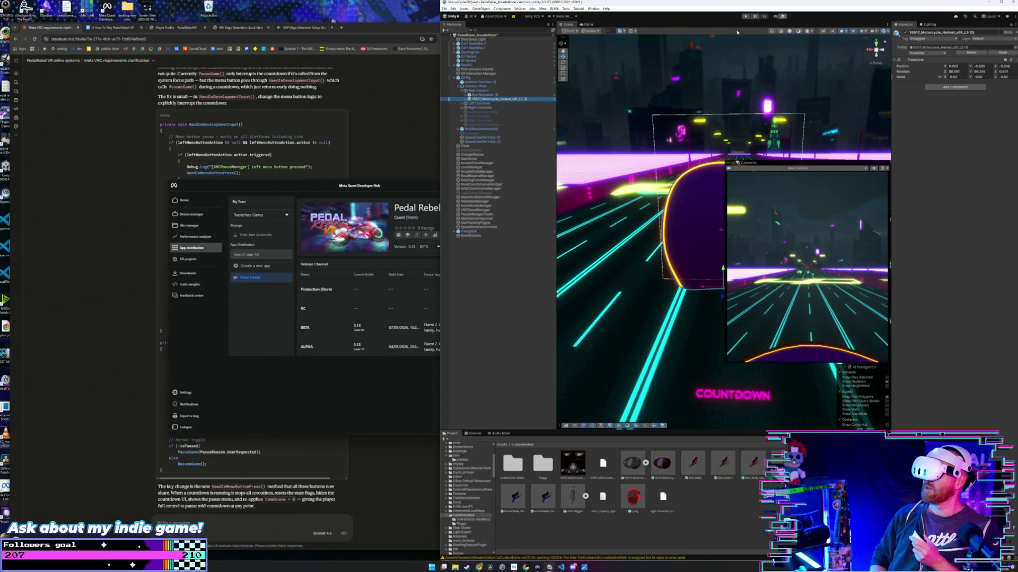
left_click(745, 16)
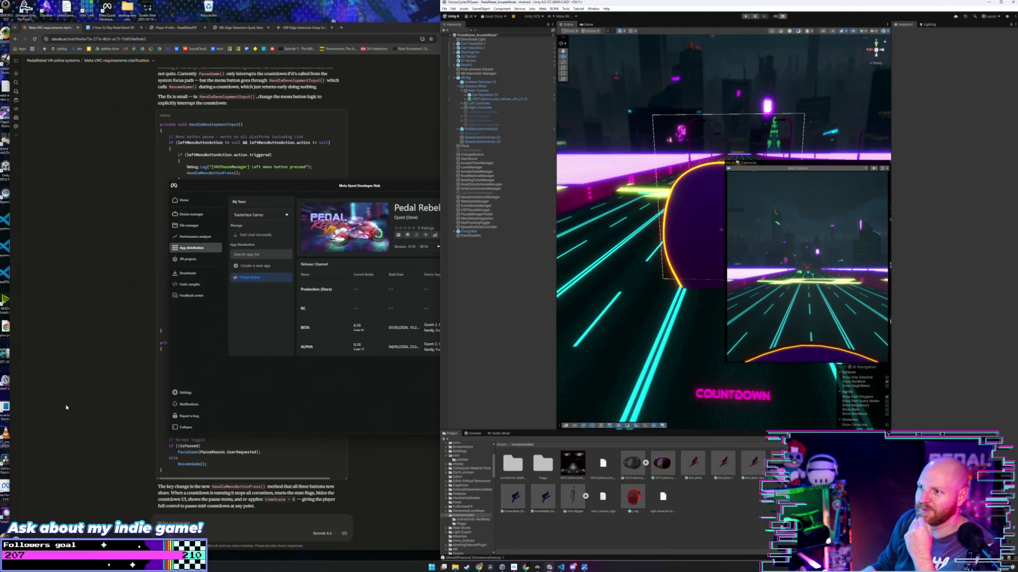
left_click(480, 95)
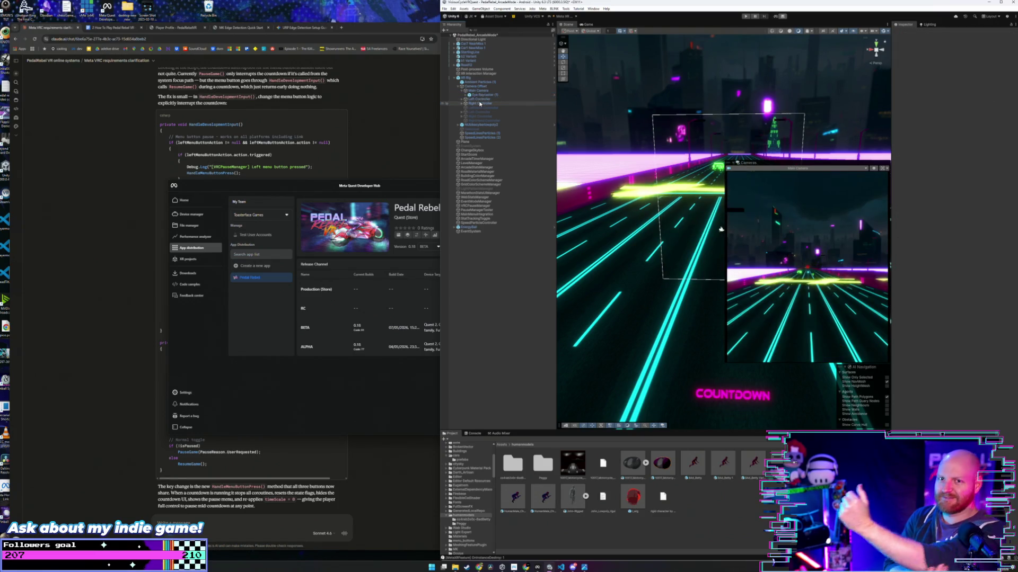
Step: Open the Android build profile, cancelling the build save dialog that appears
left_click(445, 9)
left_click(462, 76)
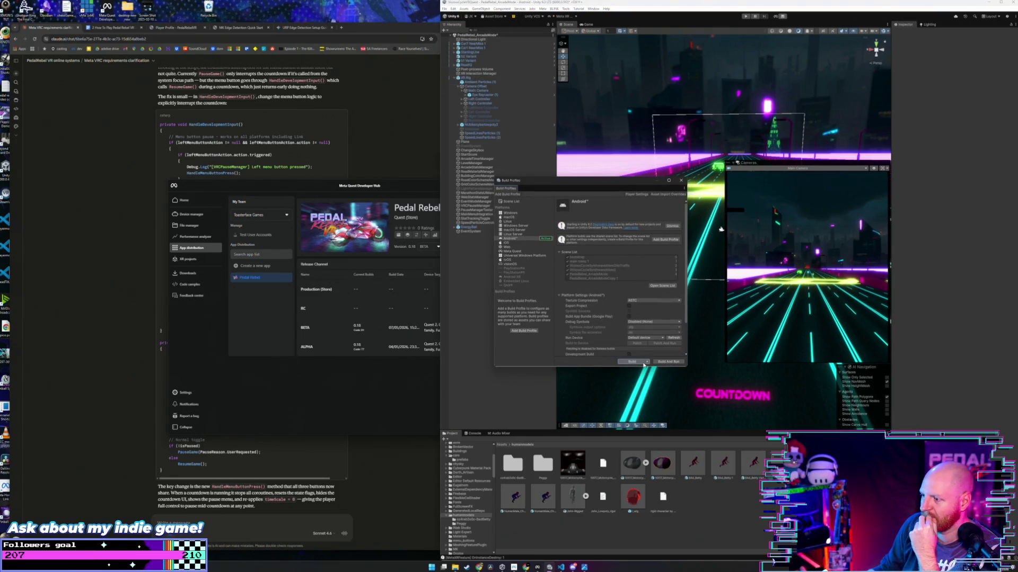
left_click(642, 363)
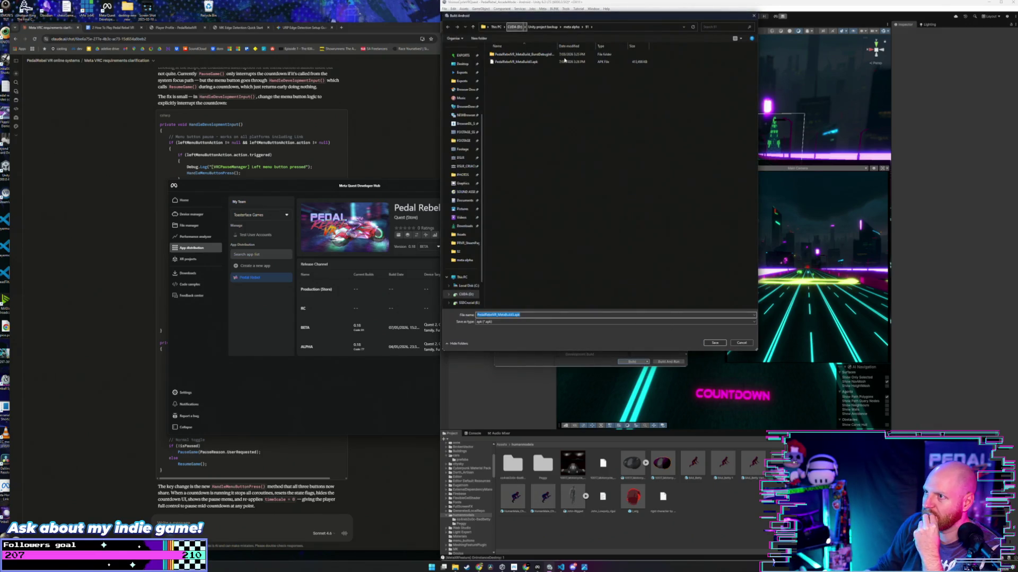
left_click(754, 16)
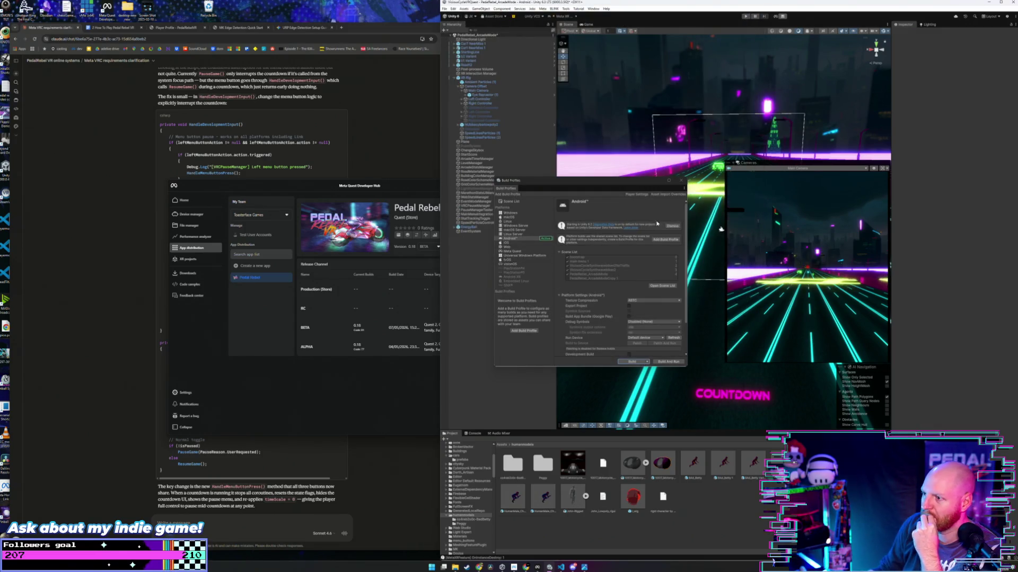
Step: Check the Bundle Version Code under Player Settings Identification, then close Project Settings
left_click(637, 194)
scroll(591, 281, "down", 10)
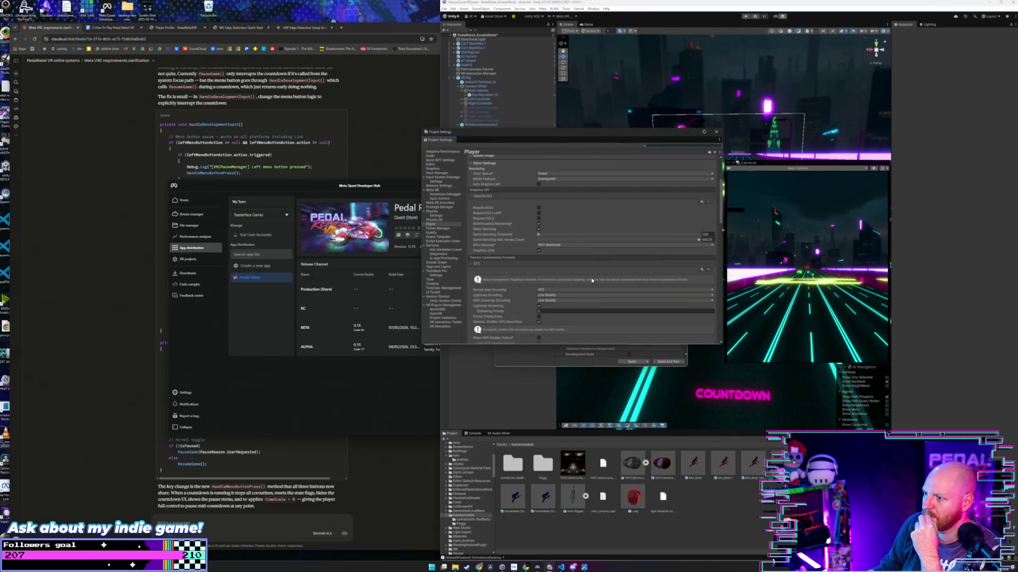
left_click(555, 265)
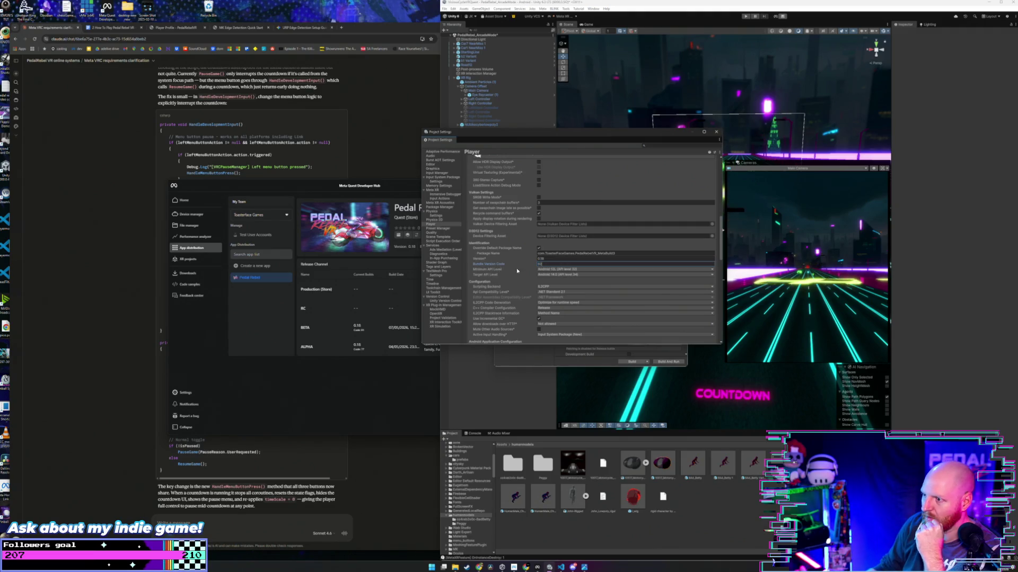
left_click(715, 133)
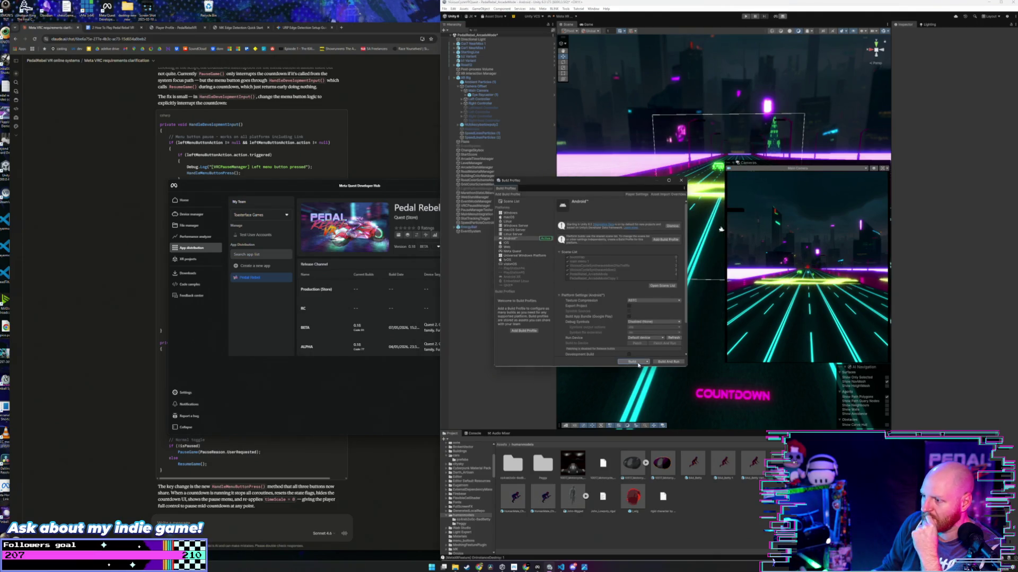
Step: Build the Android APK into a new folder named 92 inside meta alpha
left_click(633, 362)
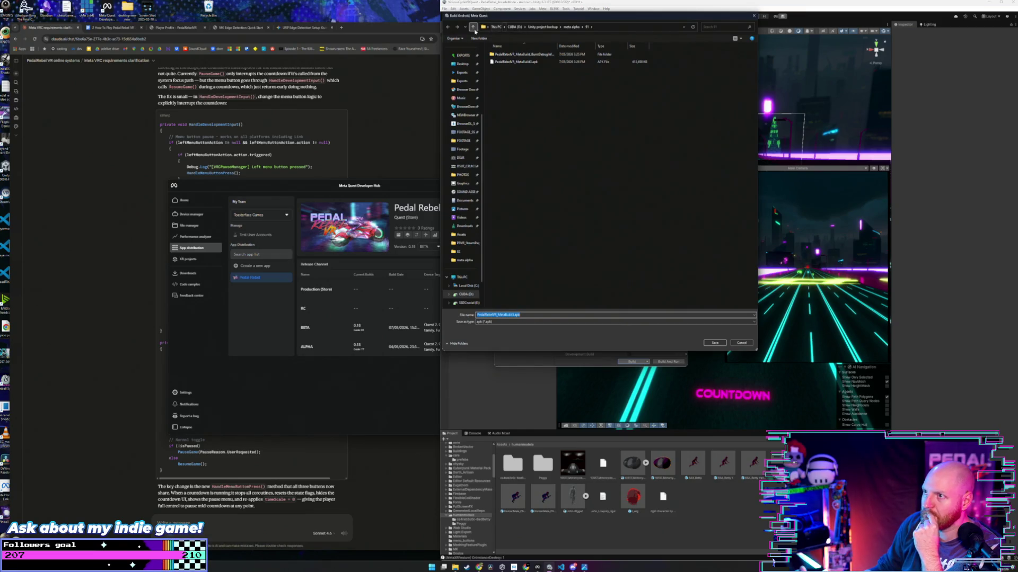
left_click(472, 27)
left_click(484, 39)
type("9")
key("Return")
key("Return")
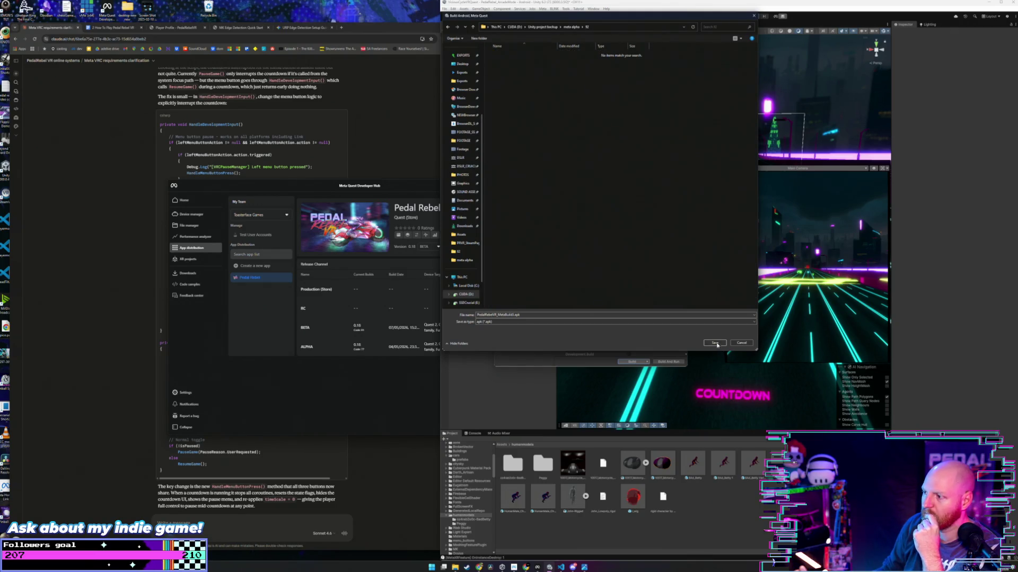
left_click(715, 344)
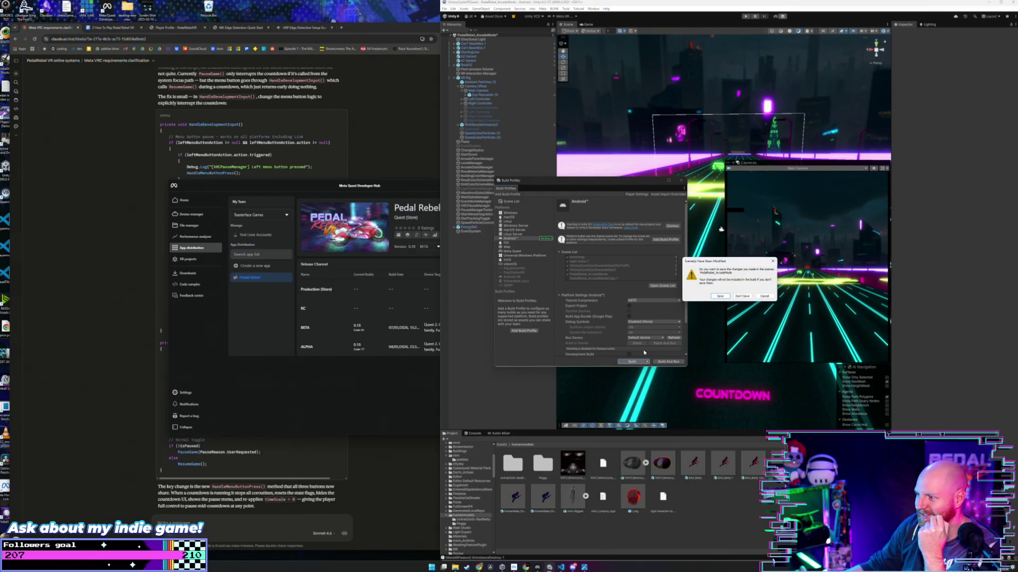
Step: Save the modified scene when prompted so the Android build continues
left_click(720, 296)
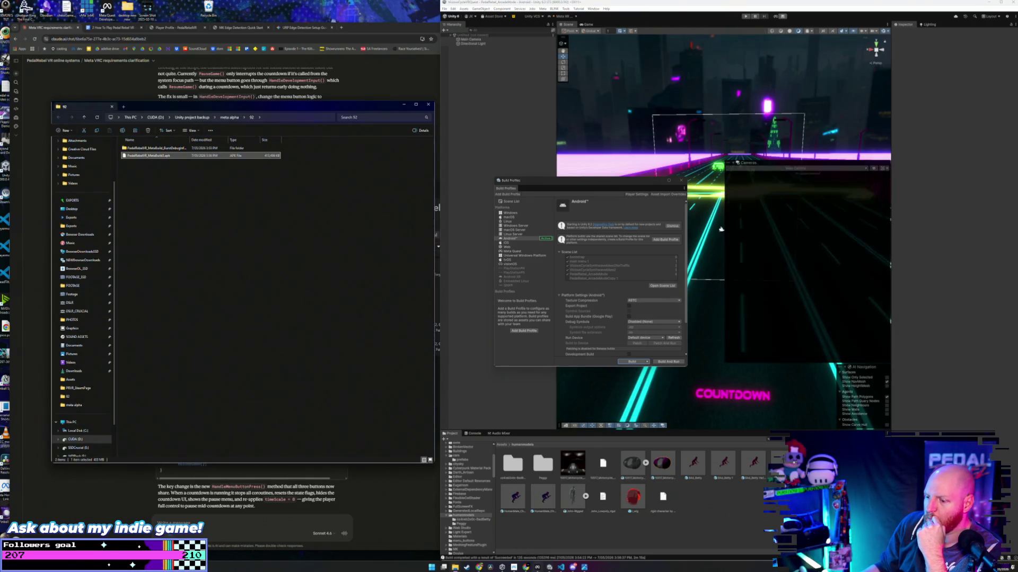
Step: Pick the APK from meta alpha folder 92 and upload it as a new BETA build
left_click(537, 567)
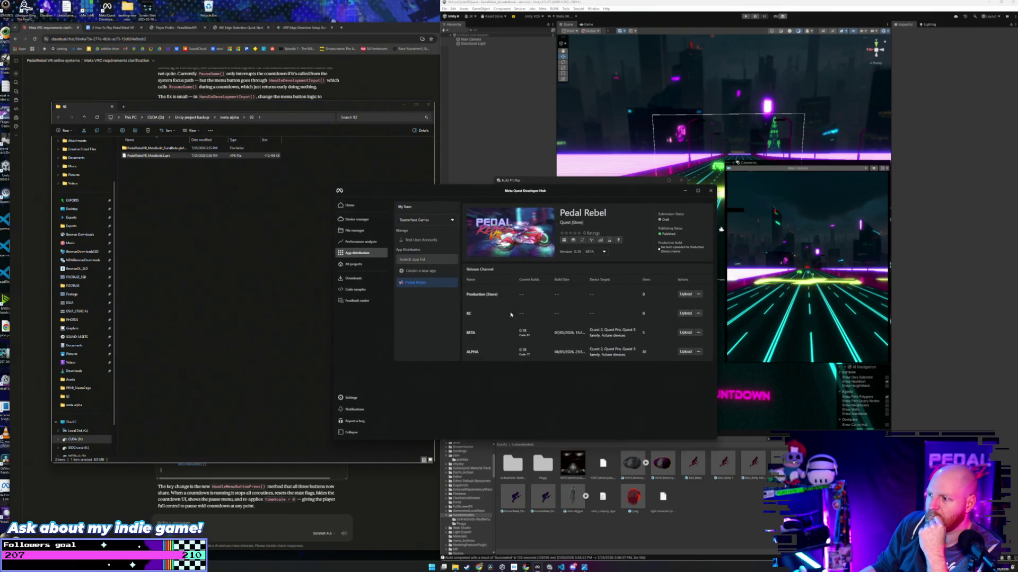
left_click(684, 333)
left_click(534, 357)
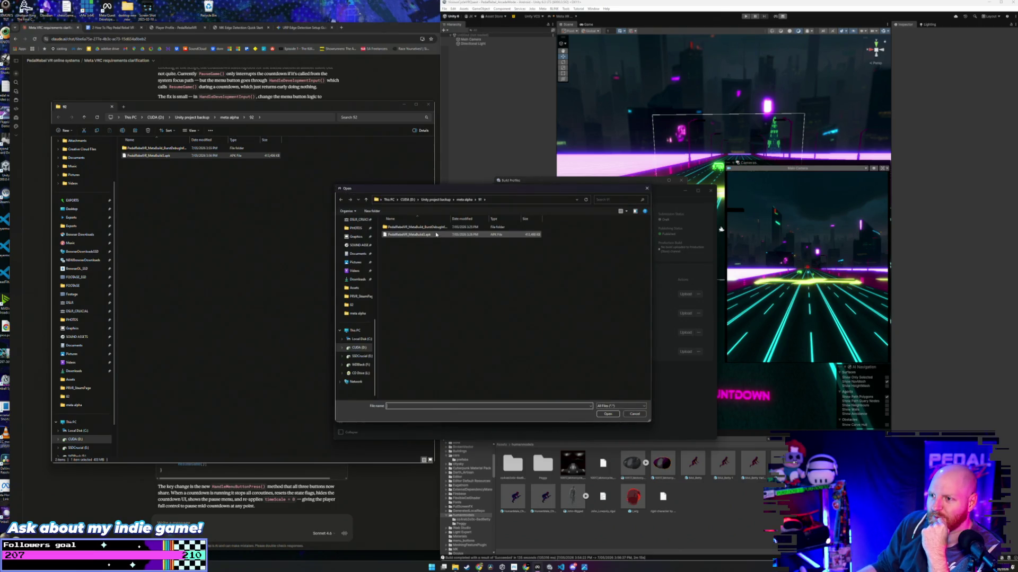
left_click(436, 234)
left_click(366, 199)
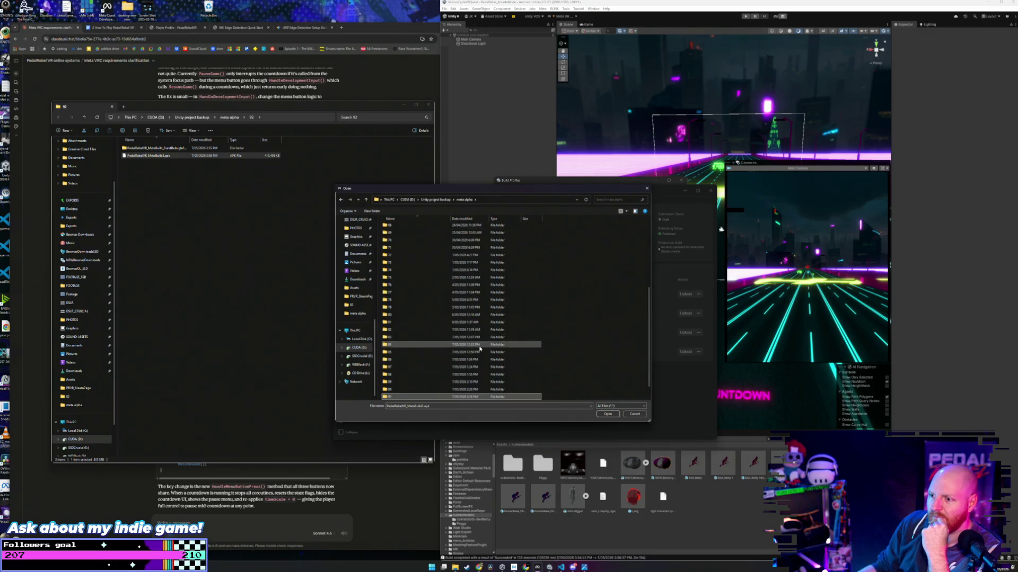
double_click(430, 390)
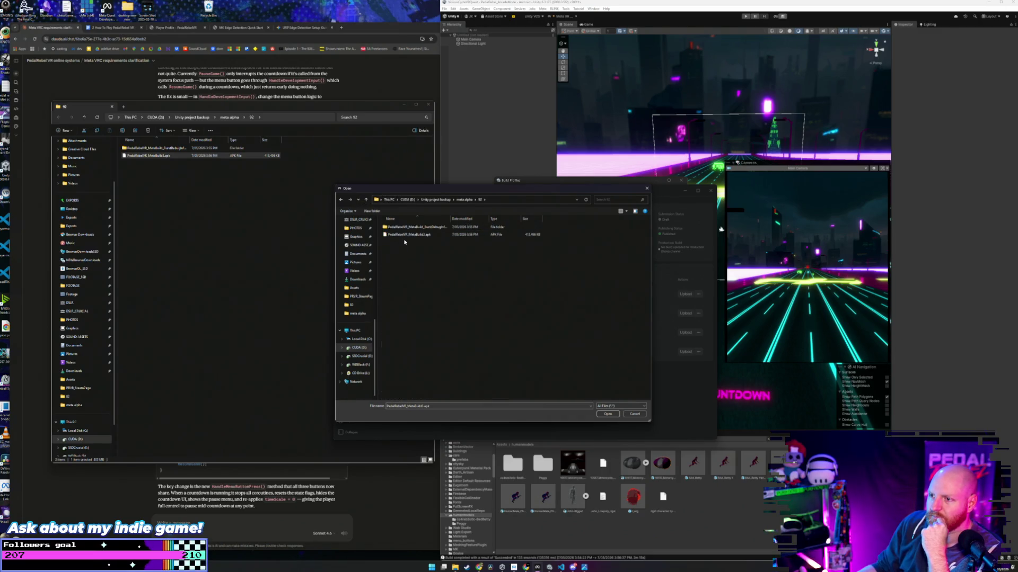
left_click(608, 414)
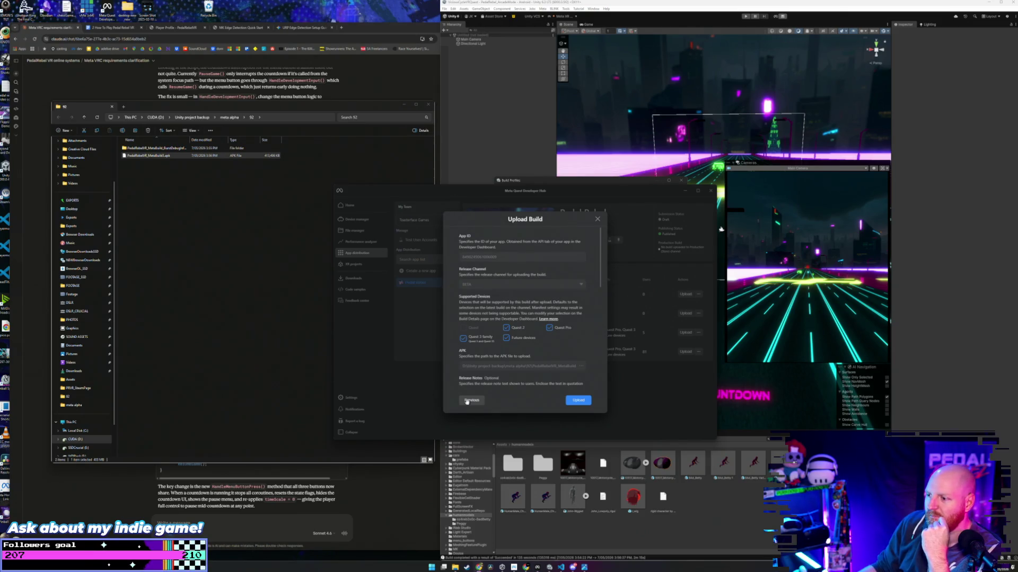
left_click(578, 400)
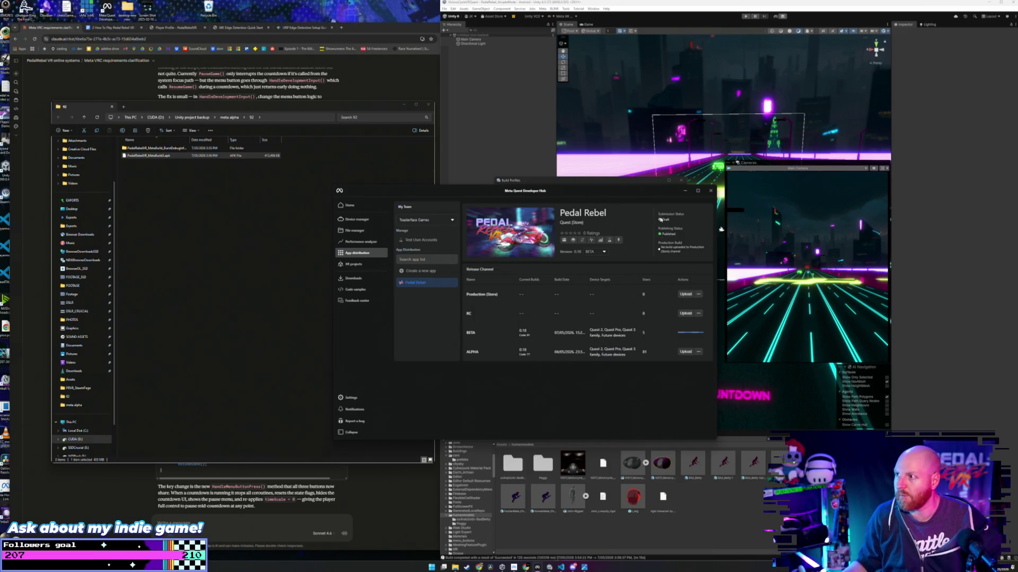
Step: Bring the Pedal Rebel Unity project in front of Developer Hub and fly the Scene view down the road
left_click(621, 8)
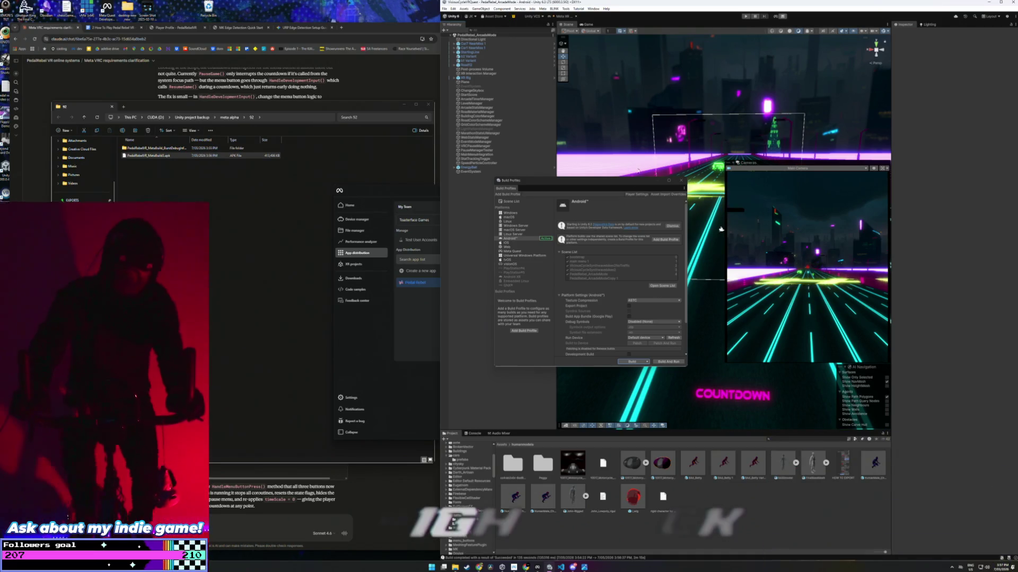
left_click_drag(720, 229, 679, 254)
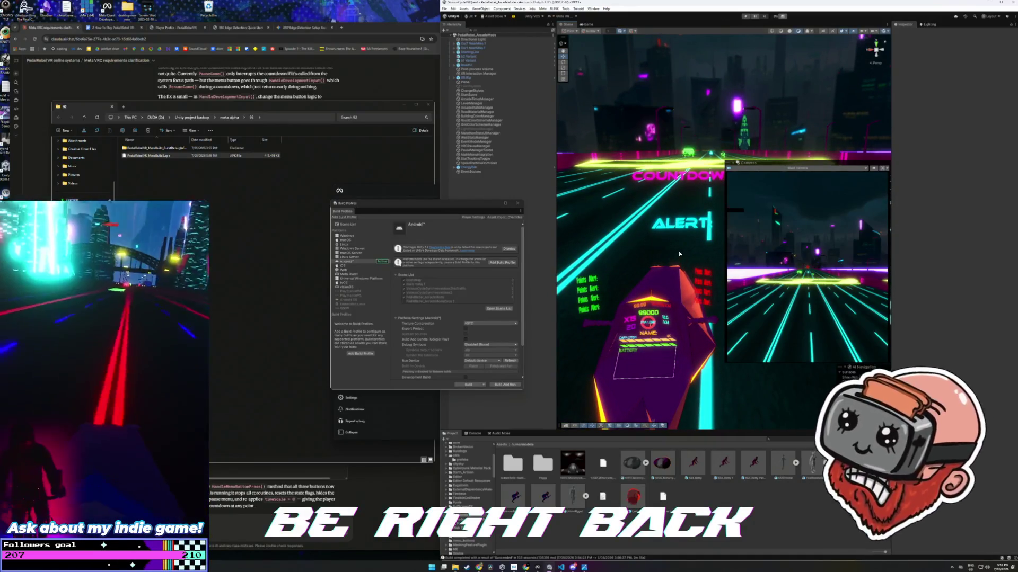
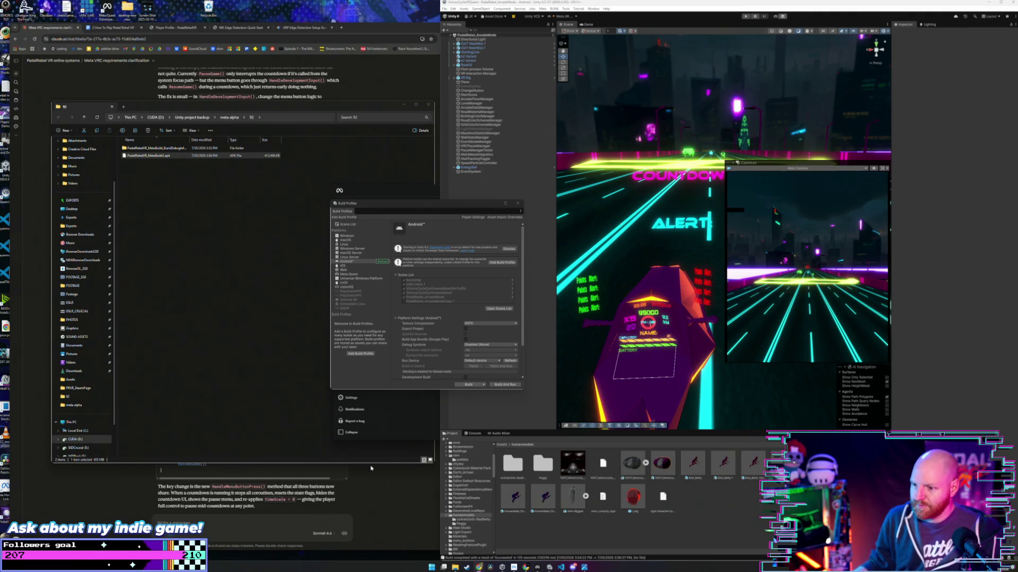
Step: Show Pedal Rebel's release channels in Meta Quest Developer Hub and minimize File Explorer
left_click(365, 429)
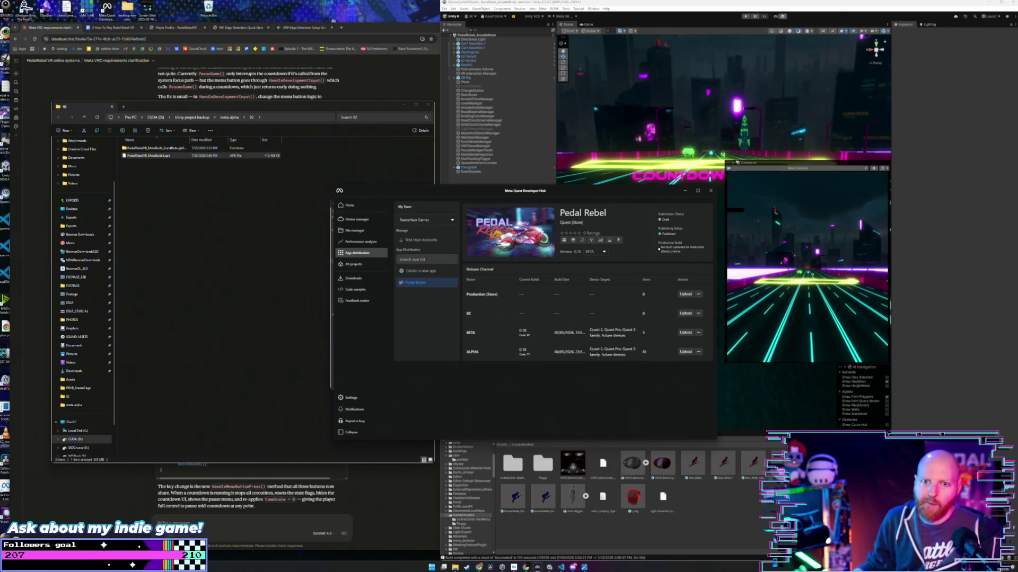
left_click(272, 302)
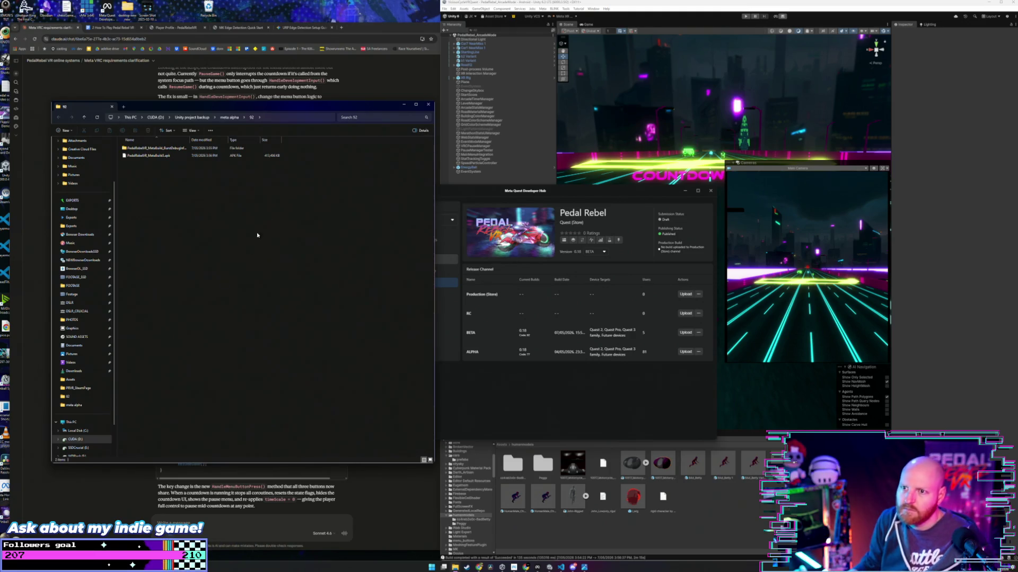
left_click(404, 105)
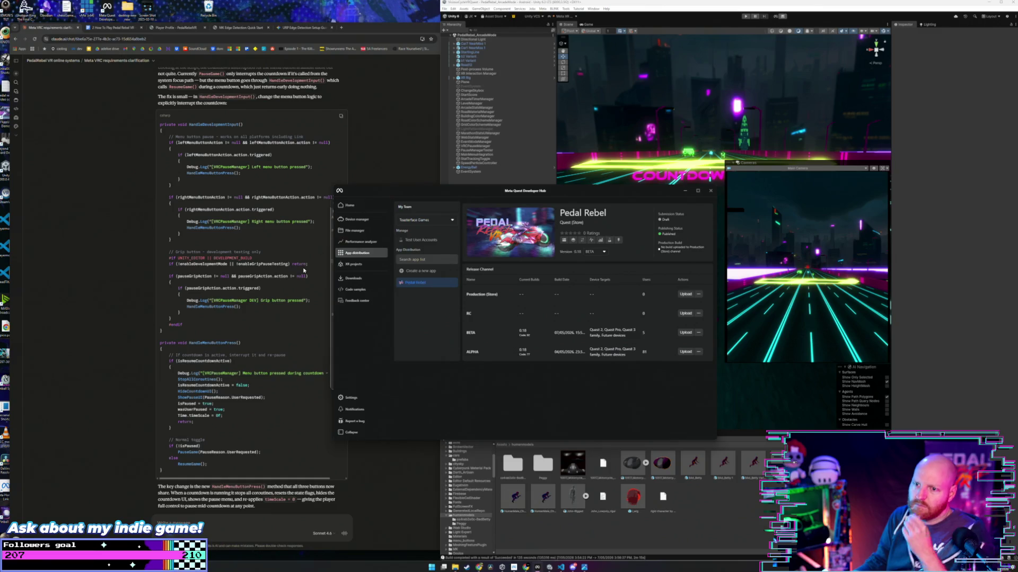
Step: Read through Claude's shared HandleMenuButtonPressed() fix, highlighting passages and scrolling the code
left_click(108, 330)
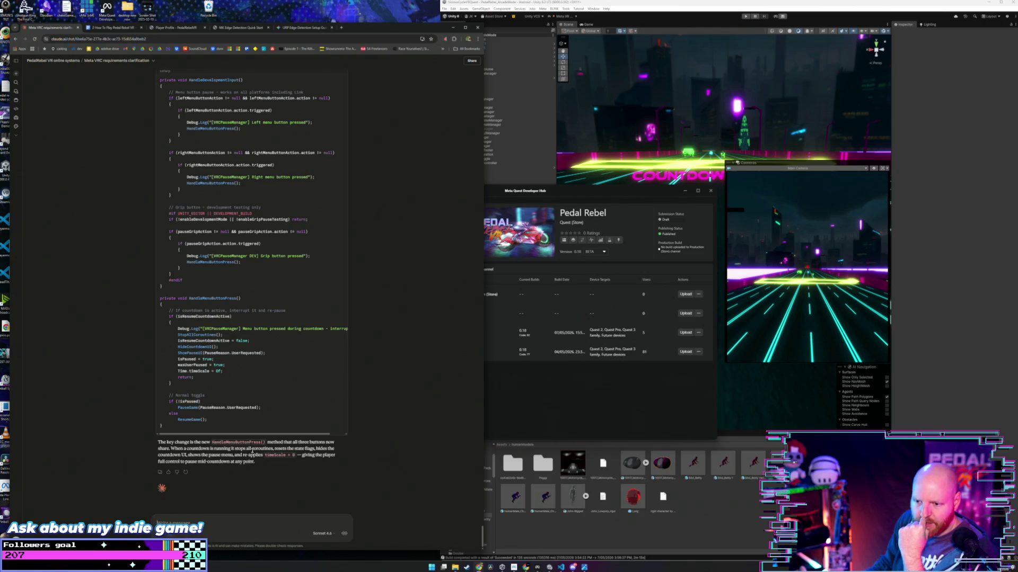
left_click_drag(252, 448, 336, 449)
left_click_drag(157, 454, 199, 455)
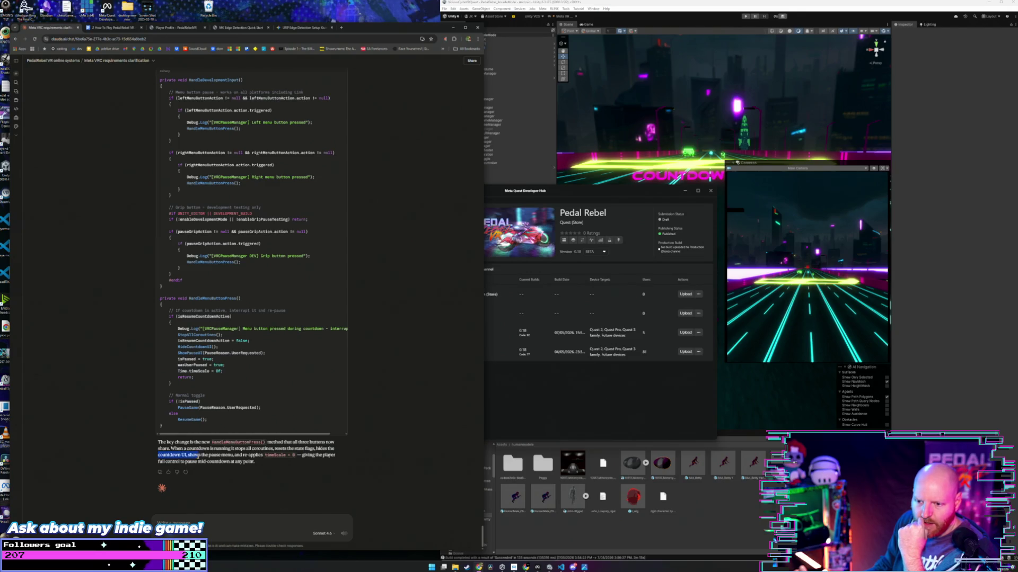
left_click(229, 454)
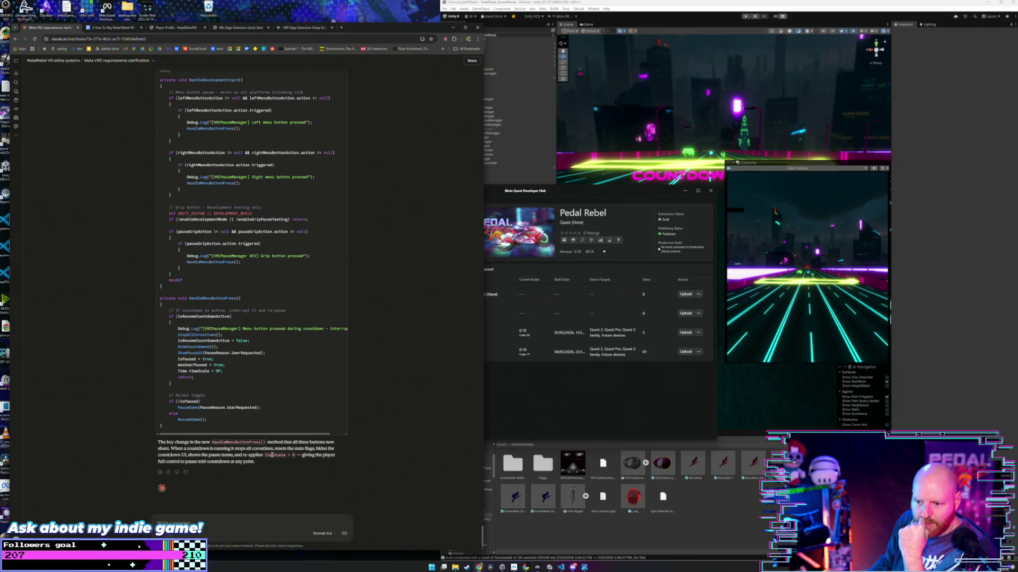
mouse_move(302, 454)
left_mouse_down()
mouse_move(316, 456)
mouse_move(254, 462)
left_mouse_up()
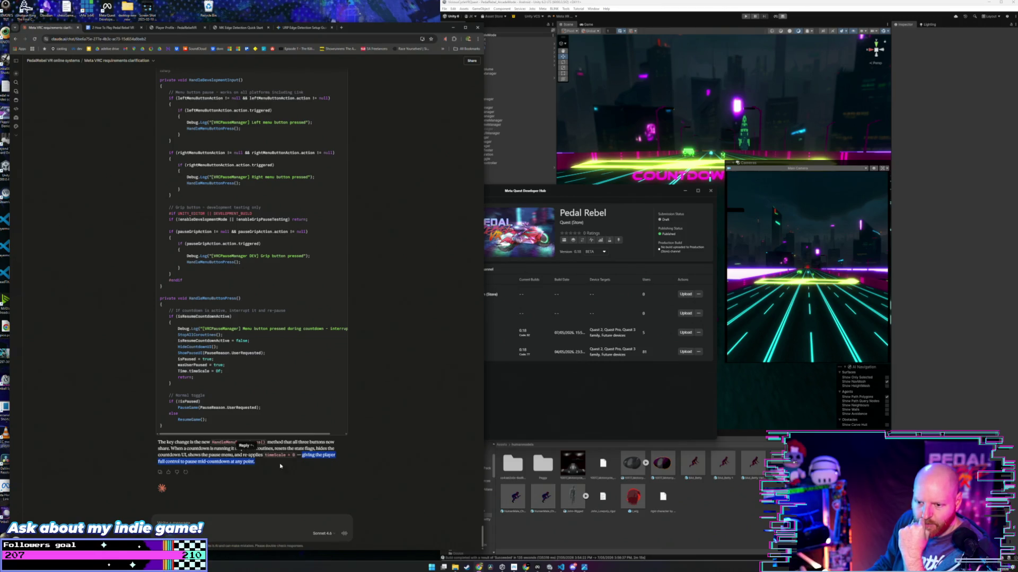
left_click(133, 449)
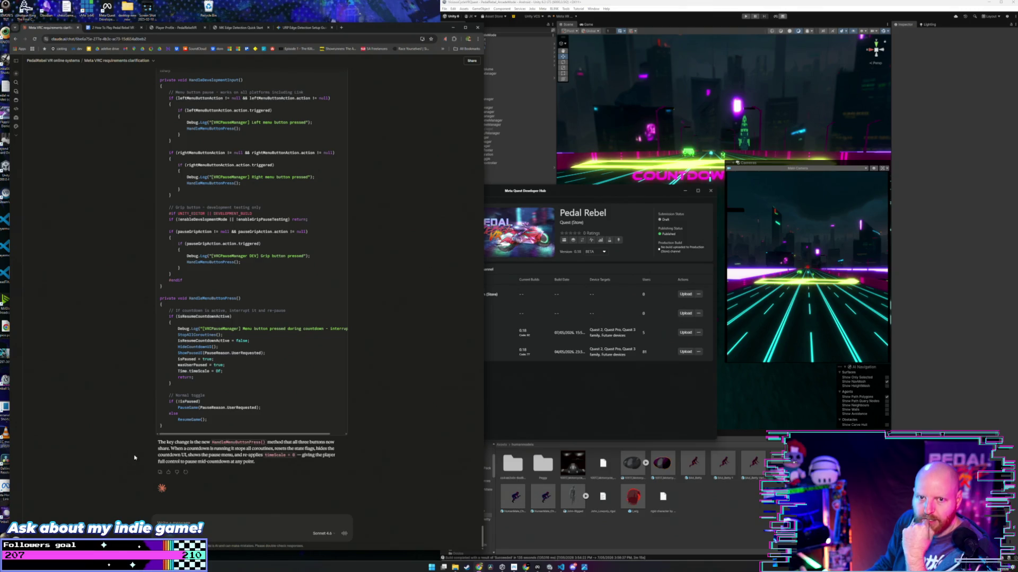
scroll(150, 419, "up", 2)
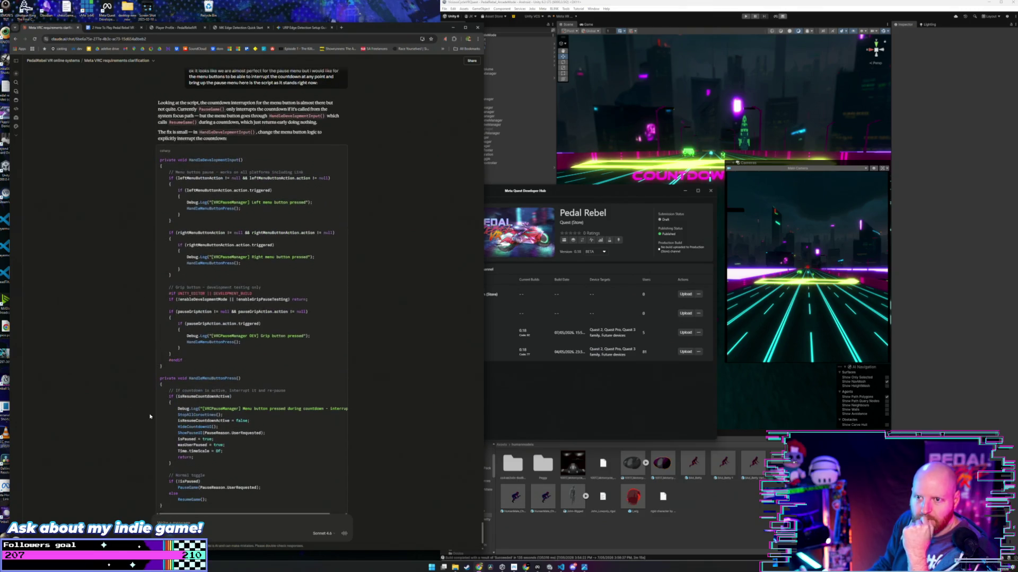
scroll(150, 417, "down", 3)
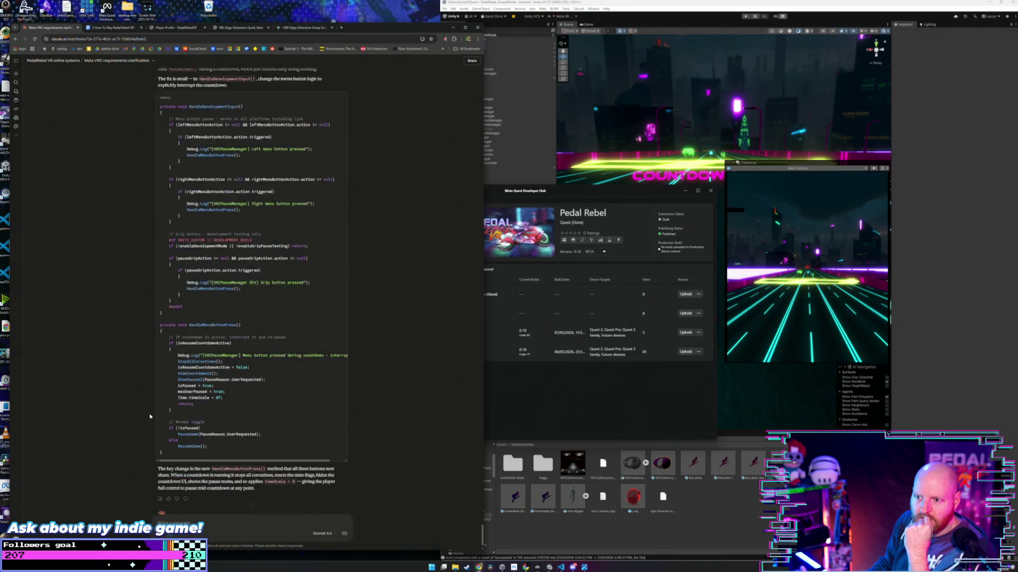
left_click(546, 385)
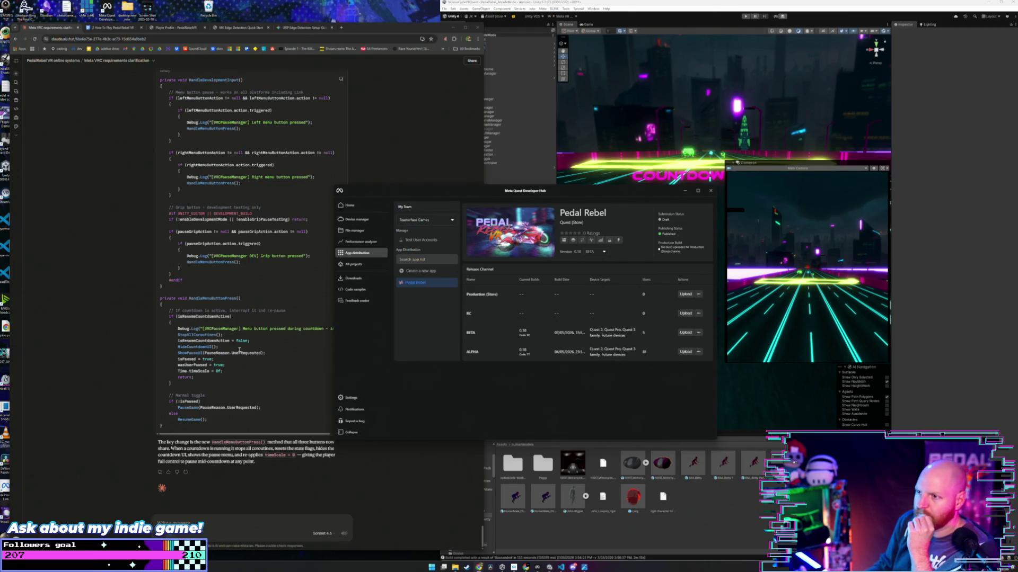
Step: Switch to the Unity editor, where the Android Build Profiles window is open
left_click(491, 163)
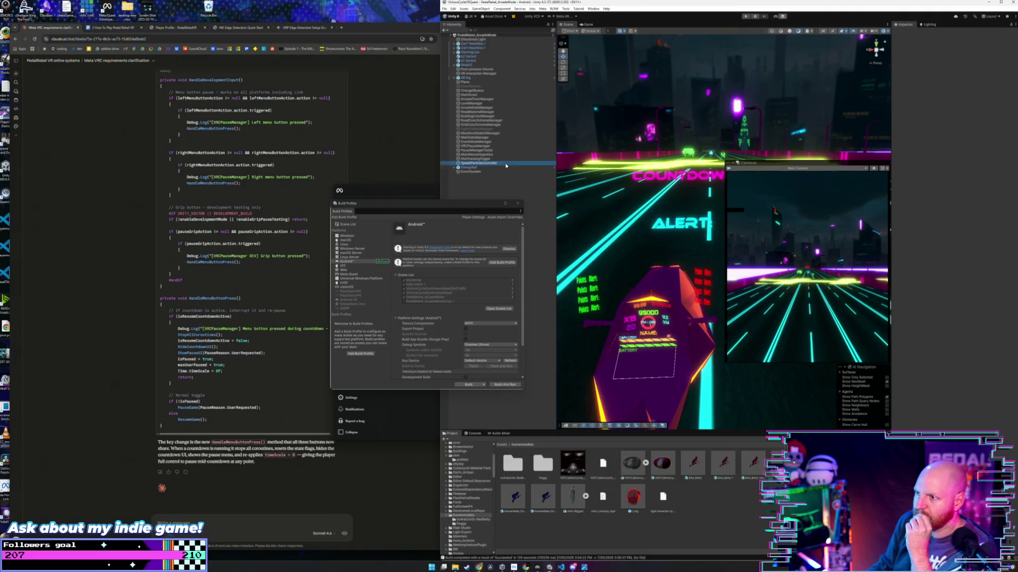
Step: Close Build Profiles and the Cameras overlay, show the root Assets folder, and return to Chrome
left_click(519, 205)
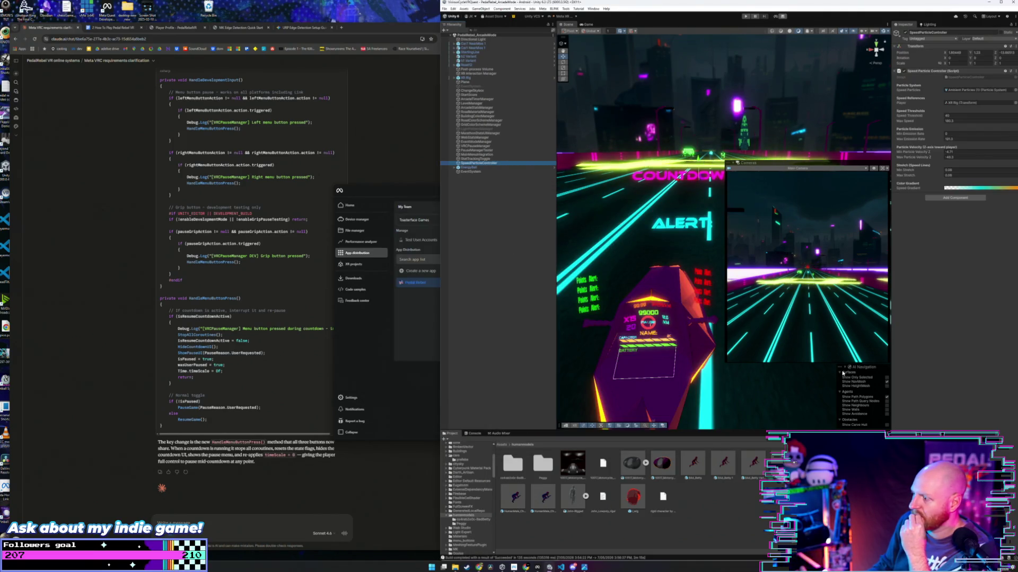
left_click(883, 168)
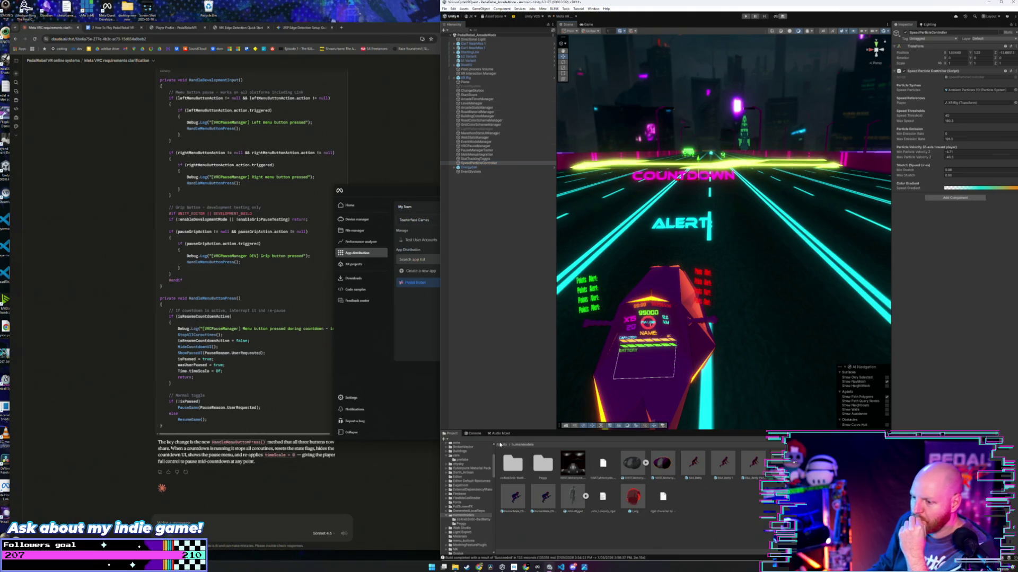
left_click(501, 445)
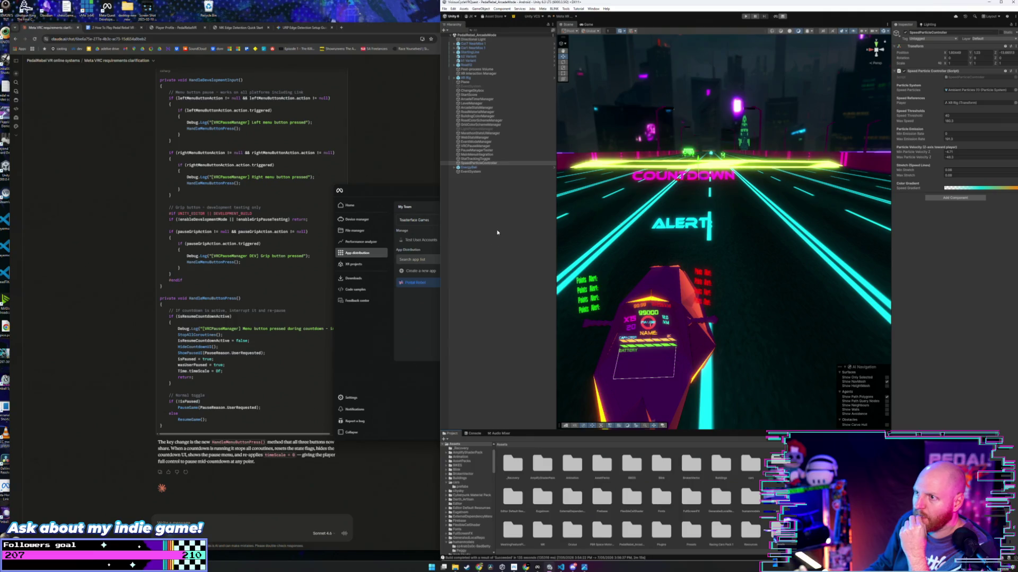
left_click(172, 436)
Step: Tell Claude the pause menu is fixed and ask how to stop the arcade level loading twice
type("cool pause me")
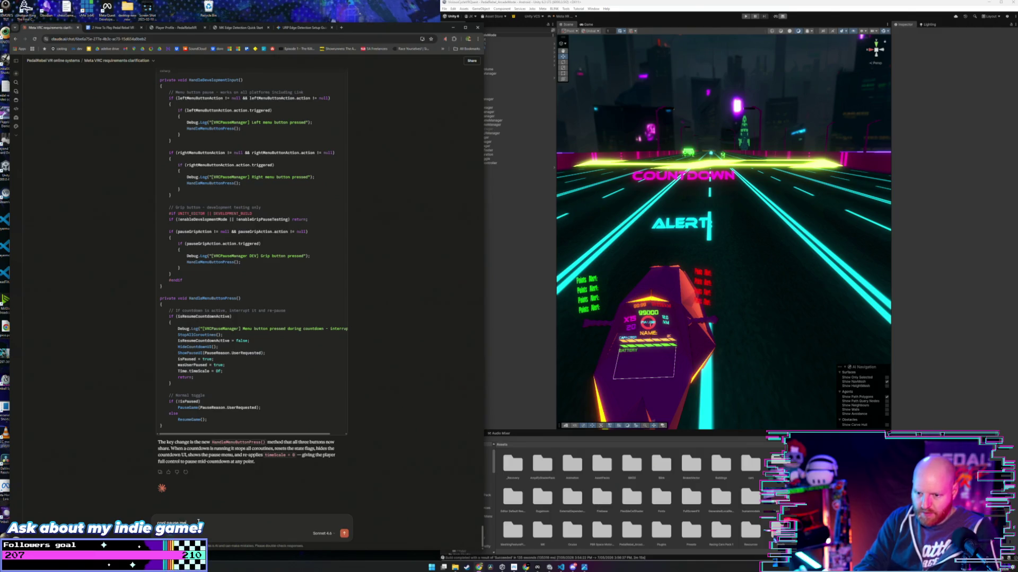
type("nu is f")
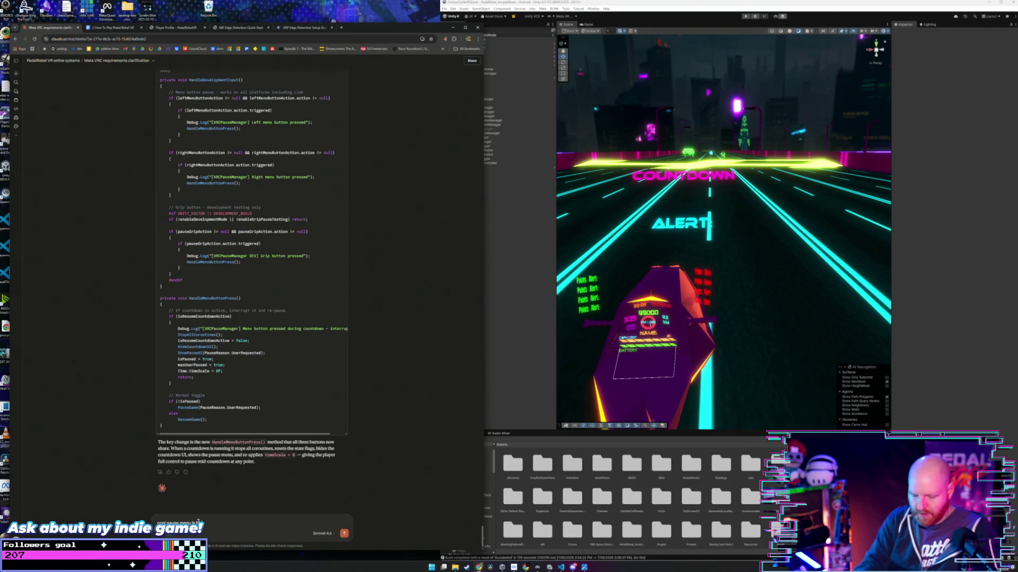
type("erly")
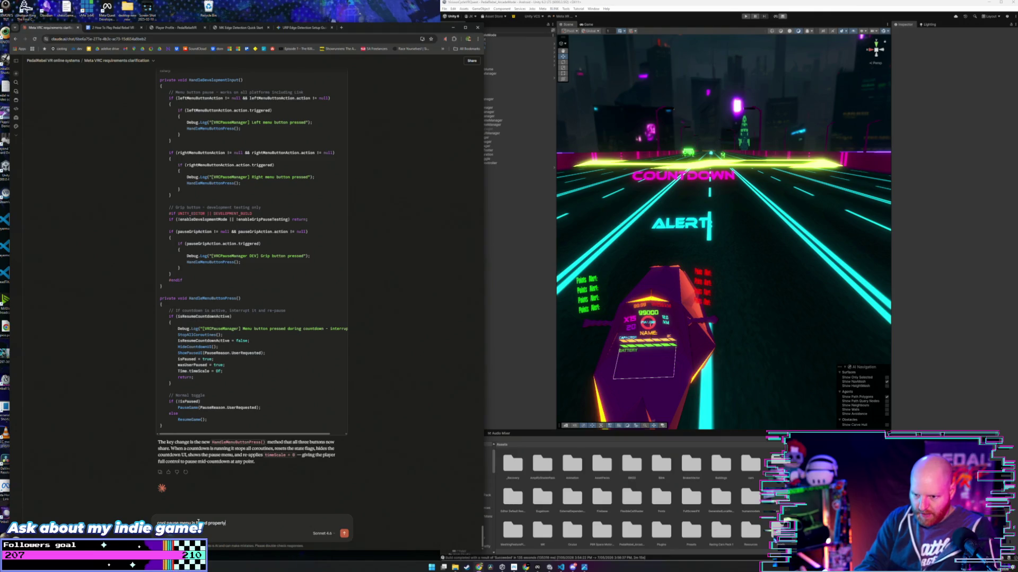
type(" well done.")
key("shift+Return")
type("the arcade le")
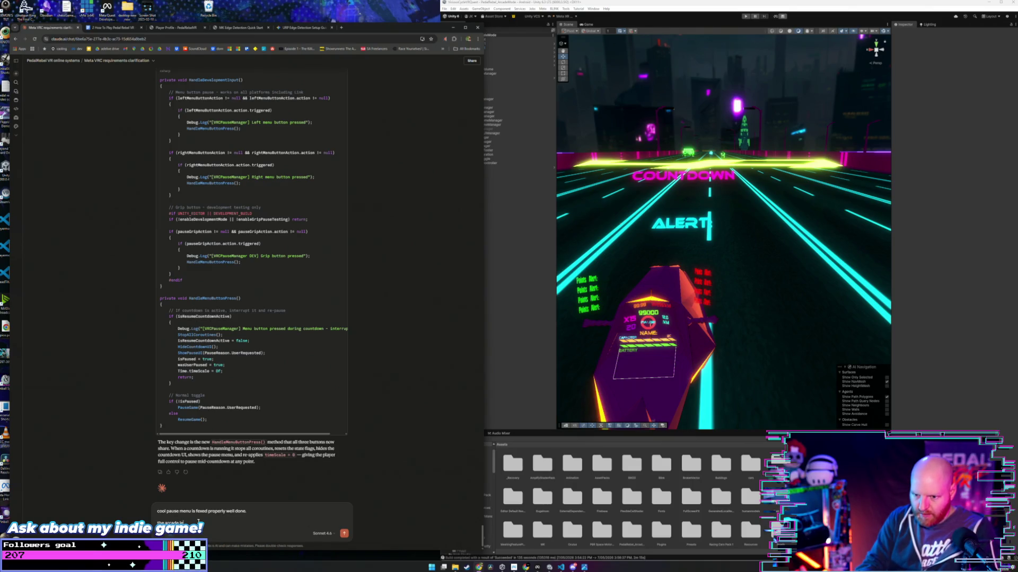
type(" stil")
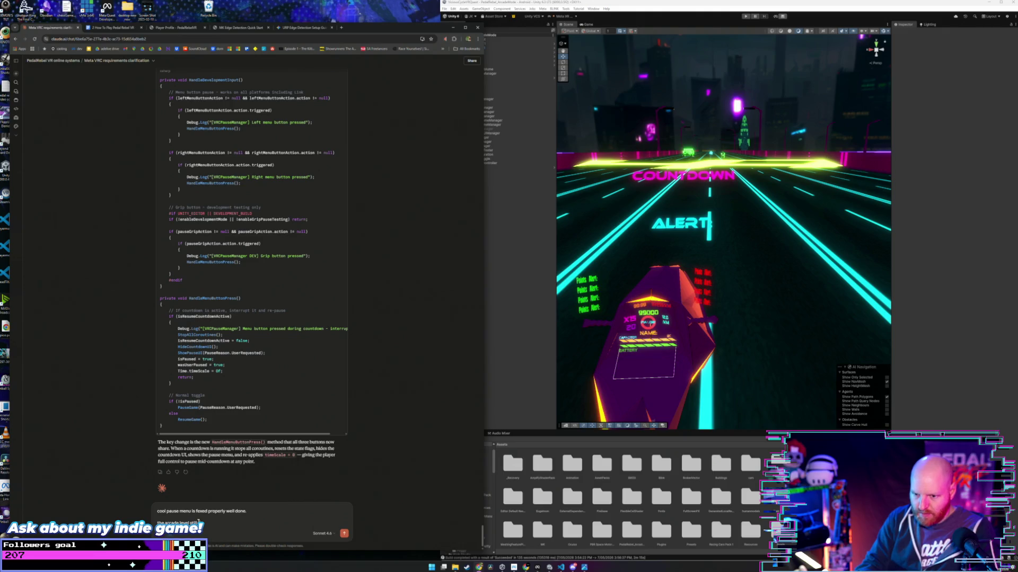
type(" load")
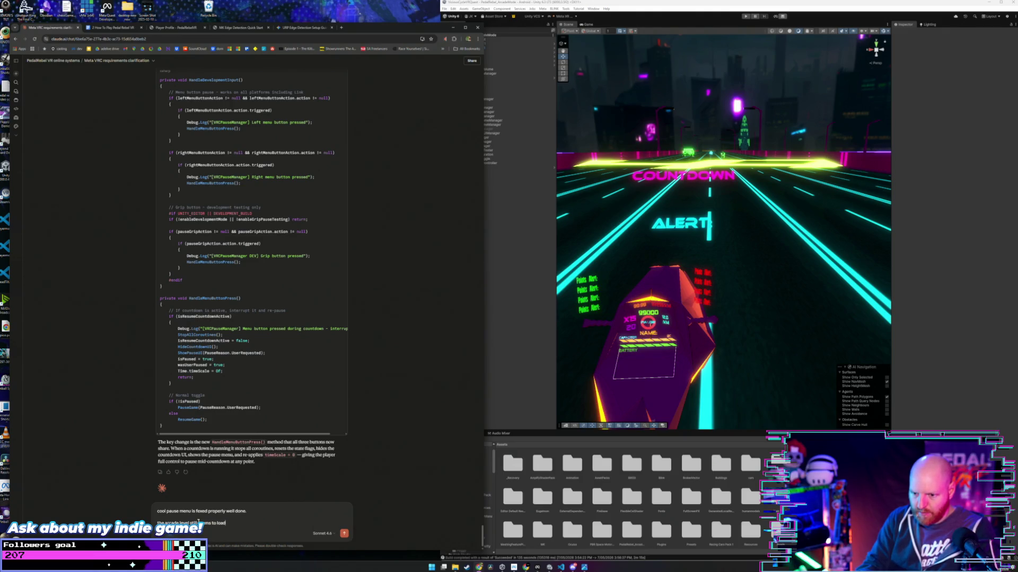
type(" in twice so theres cle")
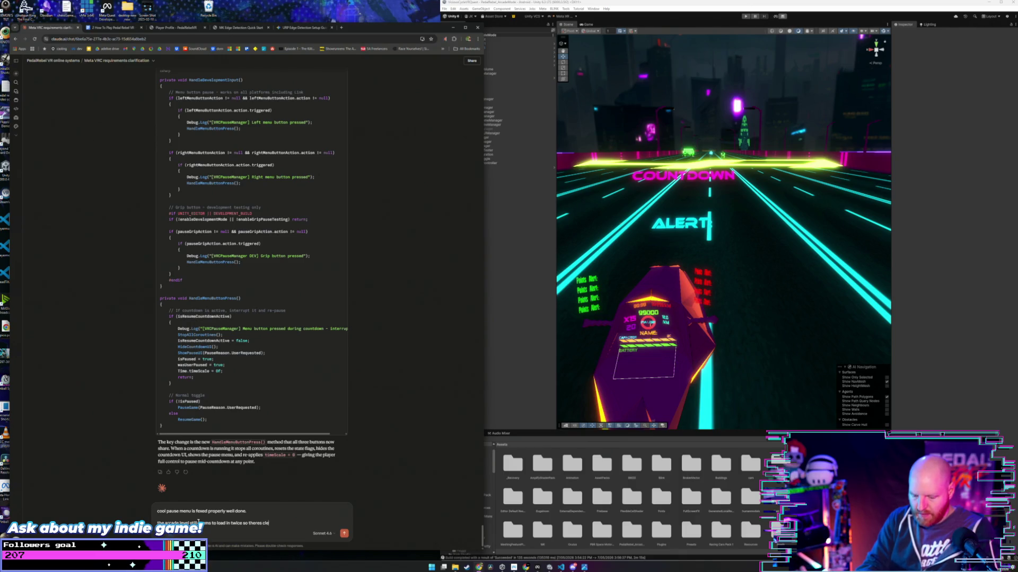
type("arly a")
type(" reset hapen")
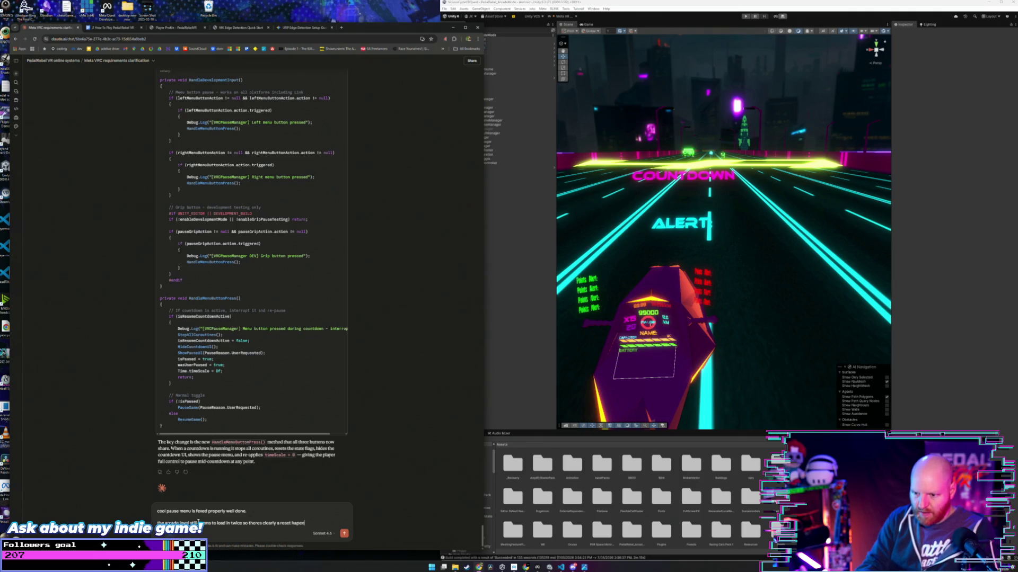
key("BackSpace")
key("BackSpace")
key("BackSpace")
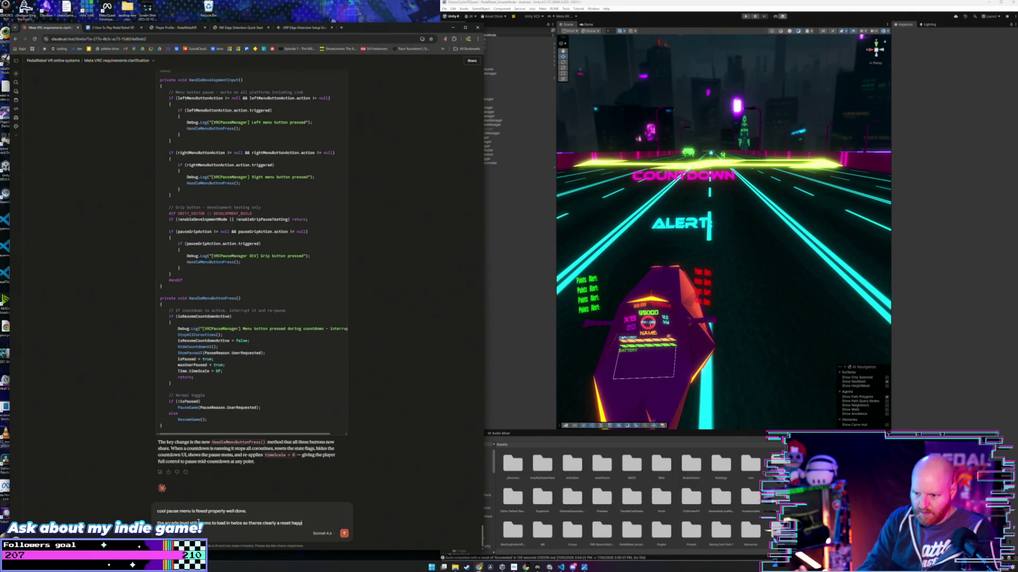
type("ng ca")
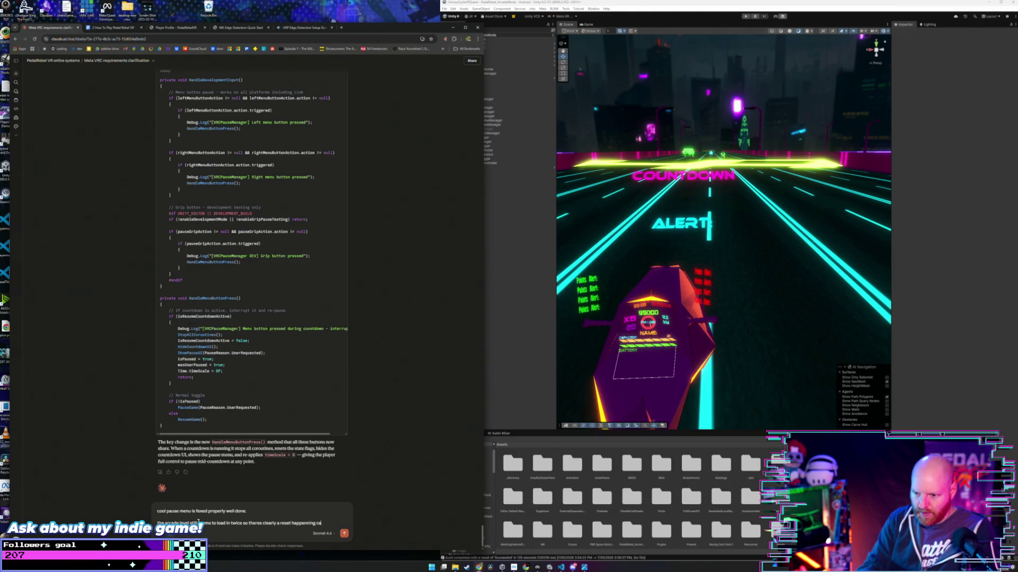
type("n we get")
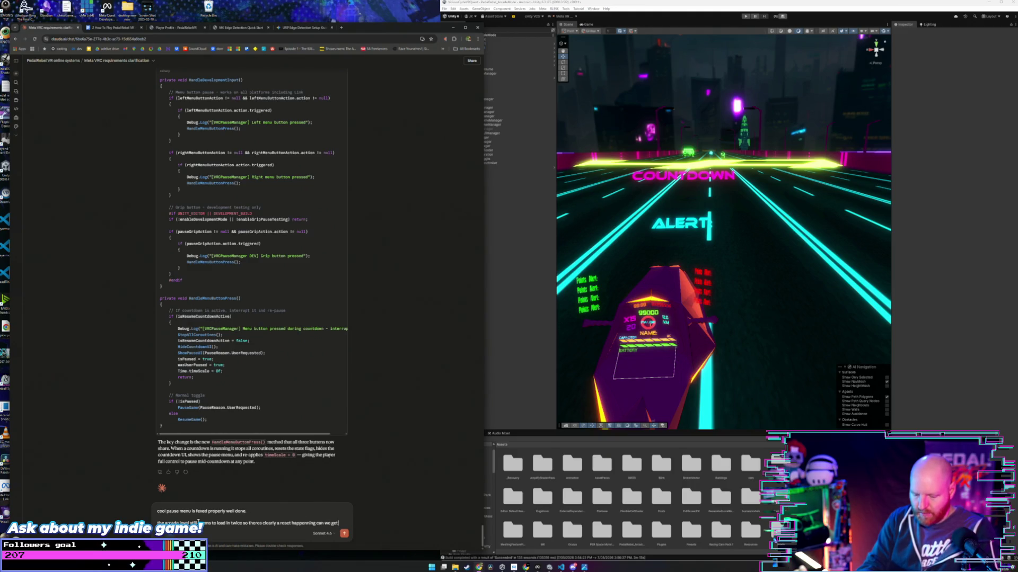
type(" rid of that?")
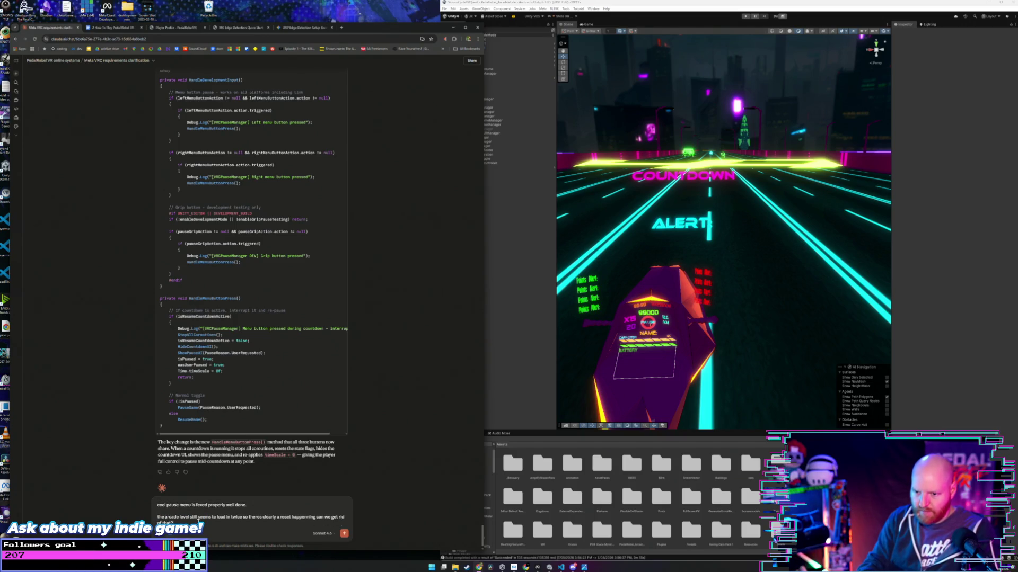
key("Return")
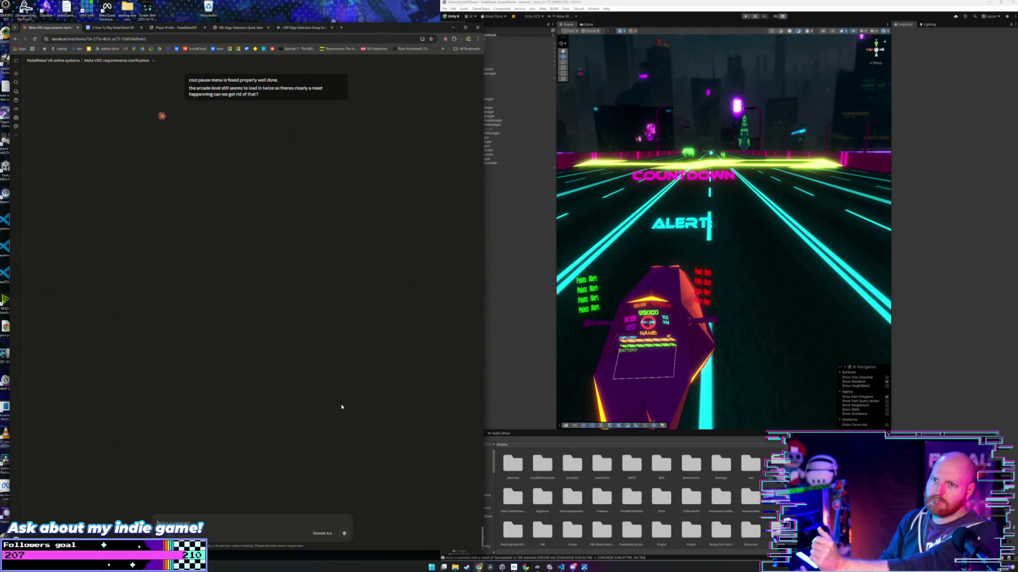
left_click(543, 382)
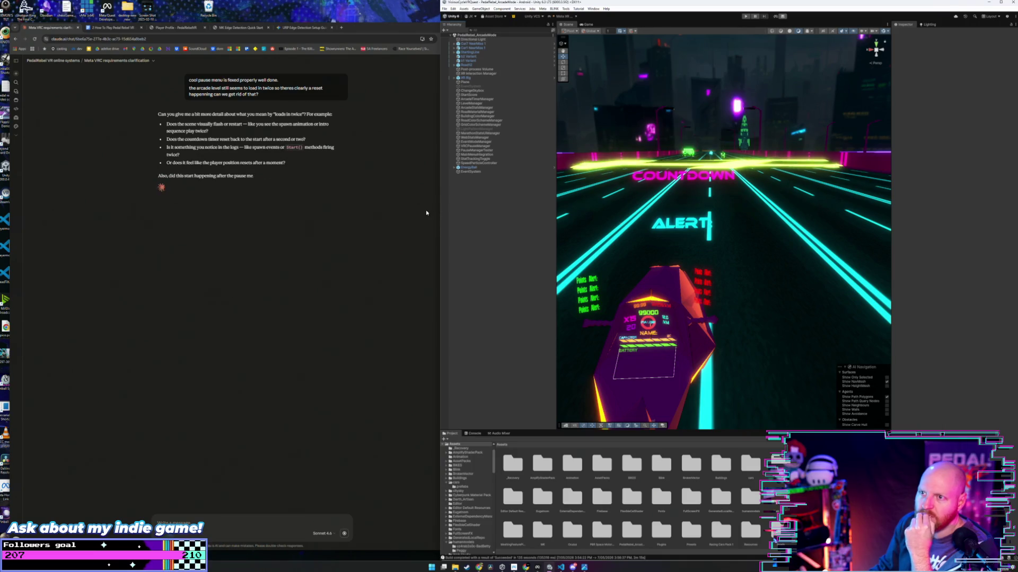
Step: Explain to Claude that the level loads, starts playing, then loads again a second later
left_click(239, 519)
type("th")
type(" lev")
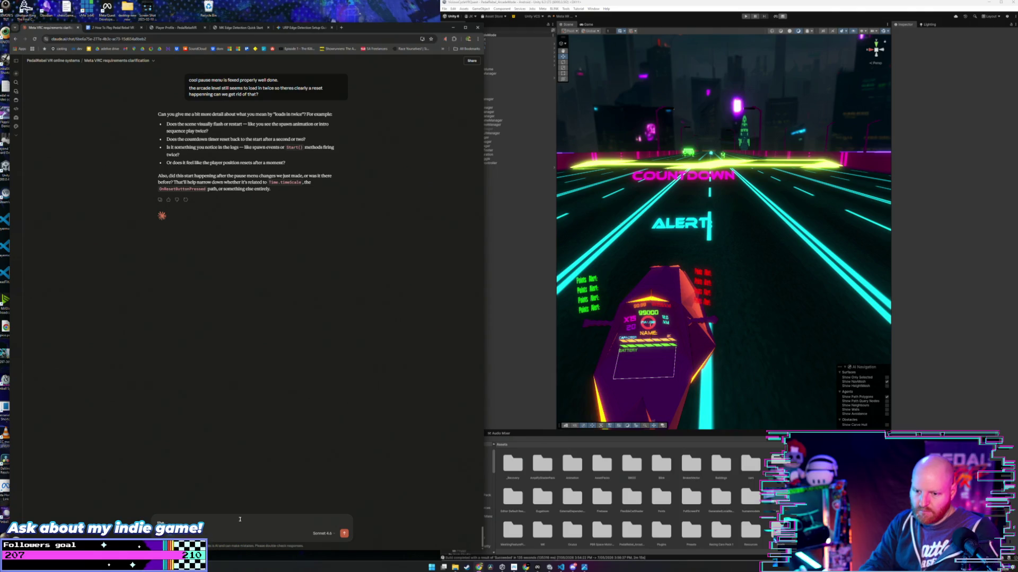
type("e")
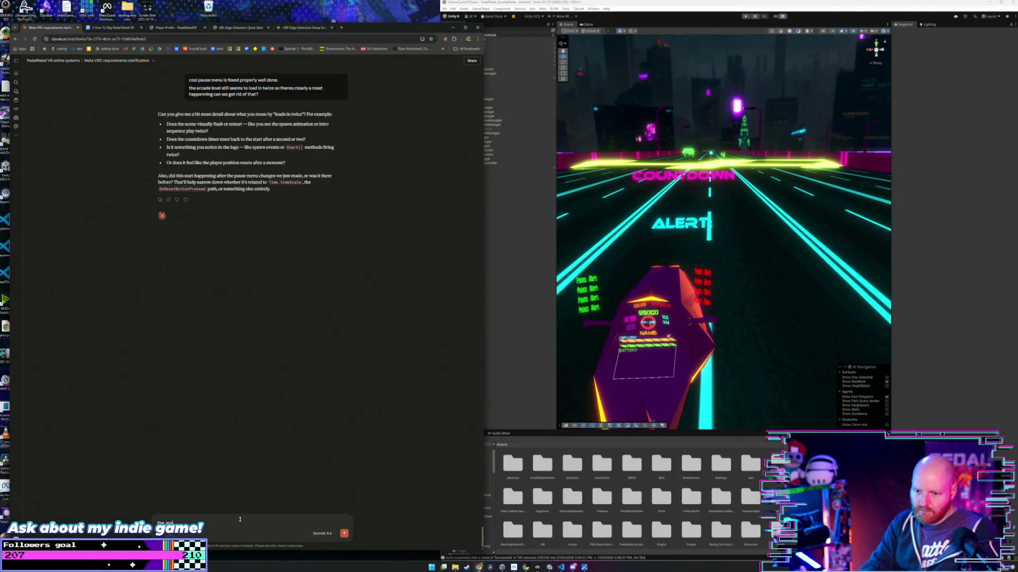
type("ne loads in a")
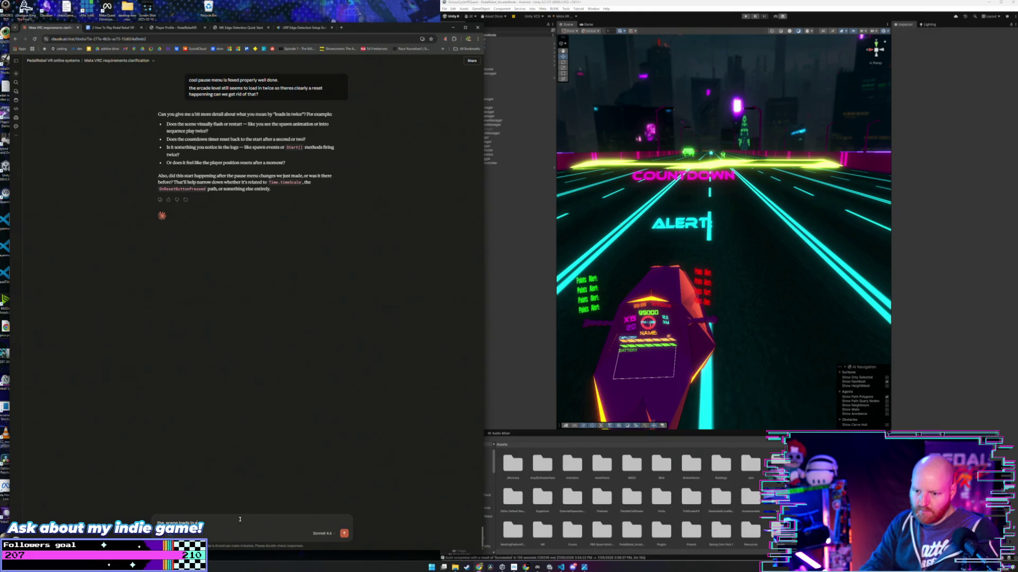
type("nd starts")
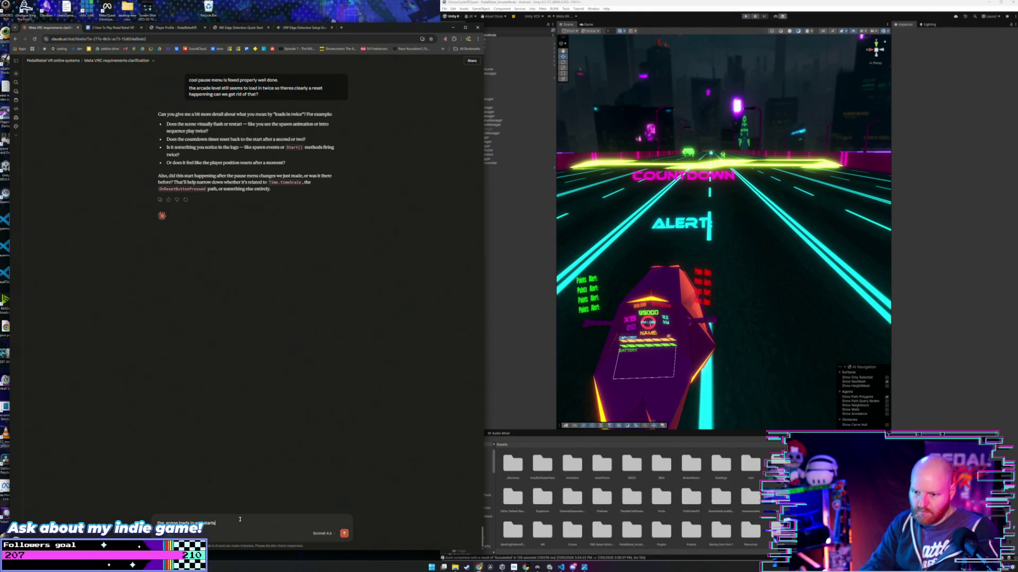
type(" toen the sc")
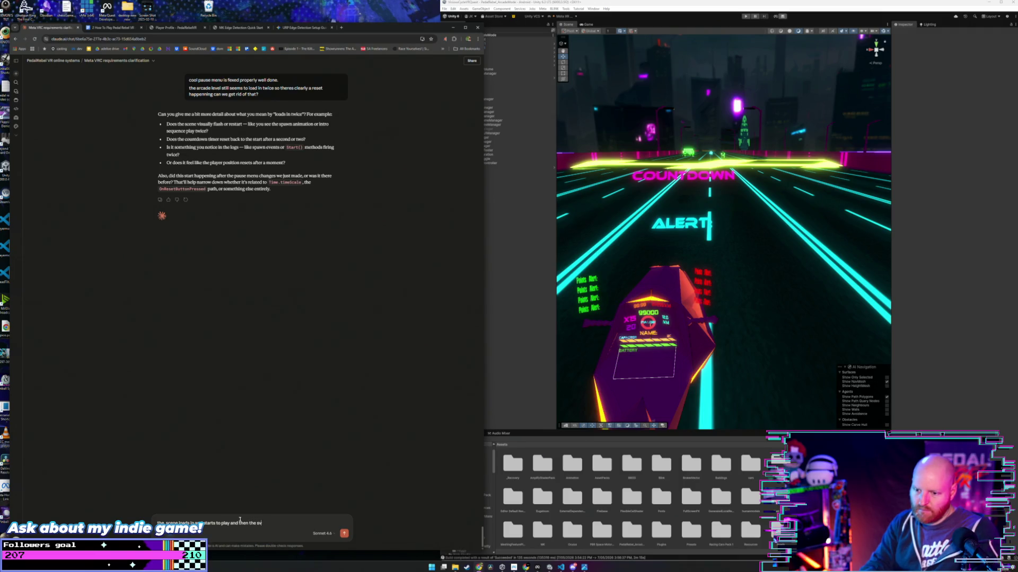
type("ne loads")
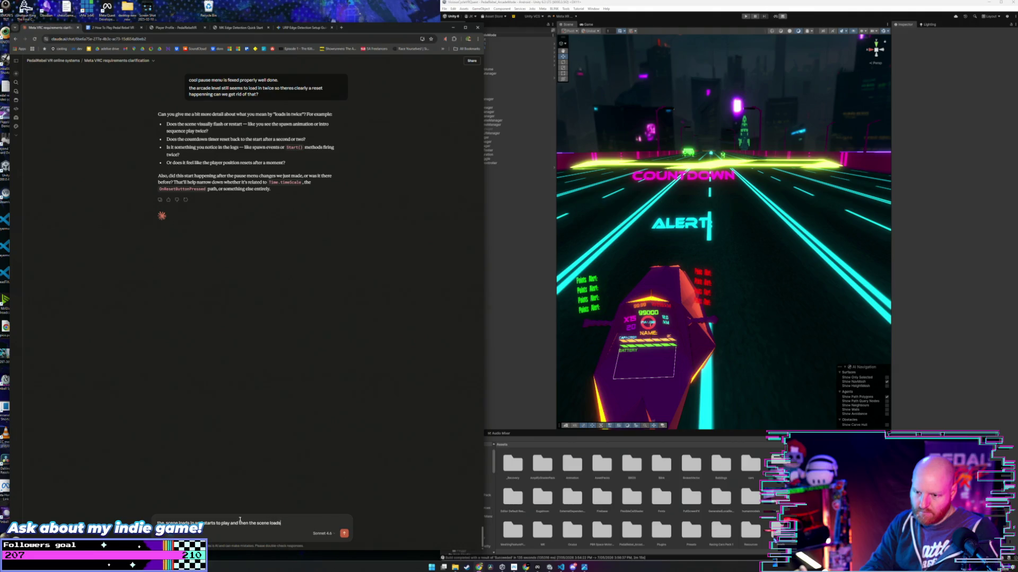
type(" in again a second")
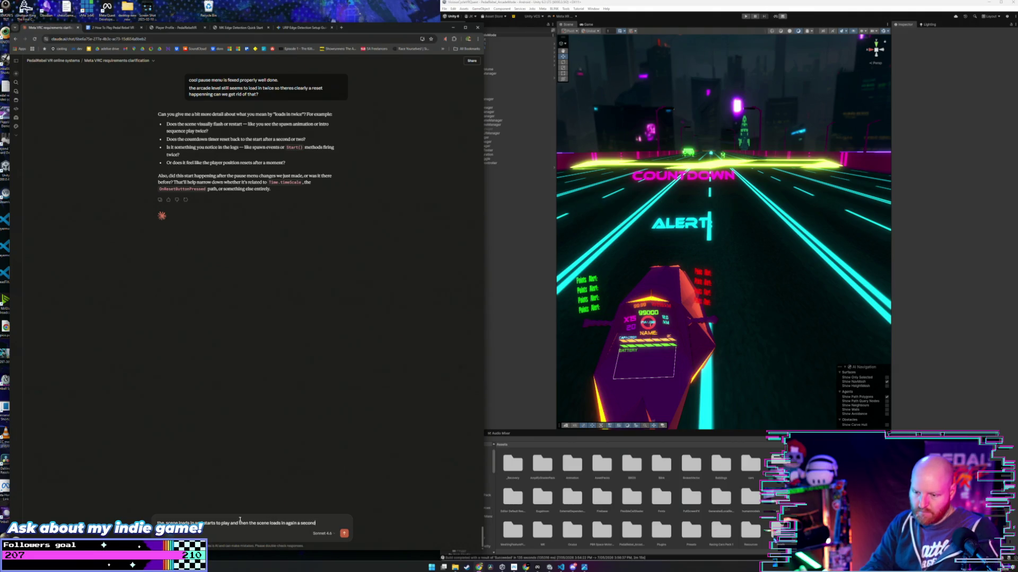
key("BackSpace")
key("BackSpace")
key("BackSpace")
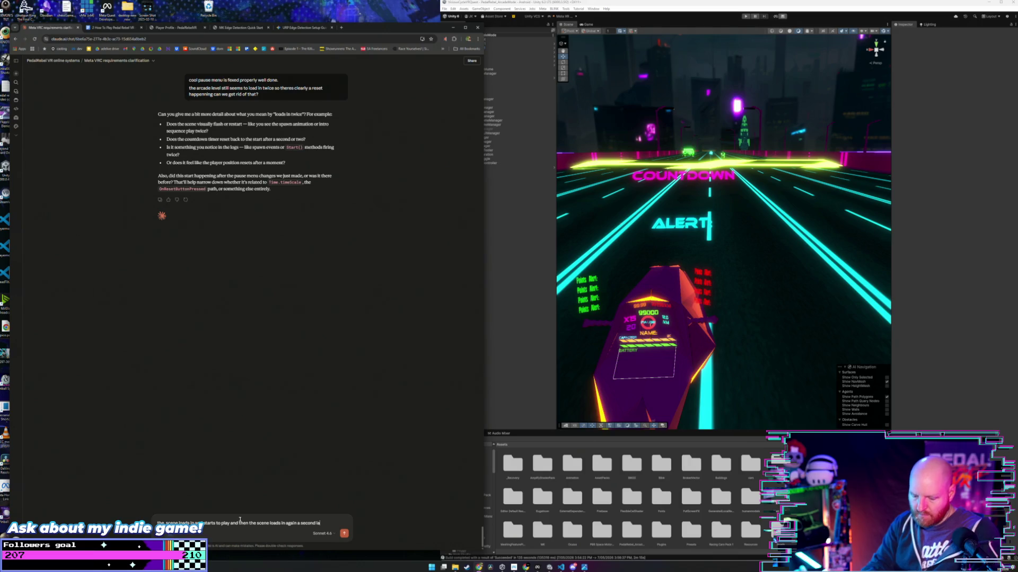
key("Return")
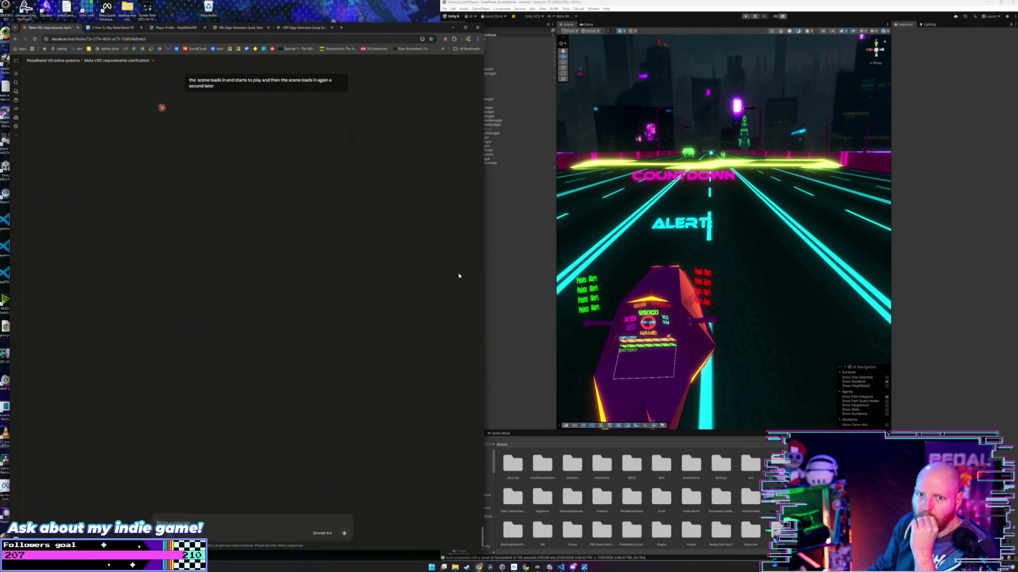
left_click(514, 262)
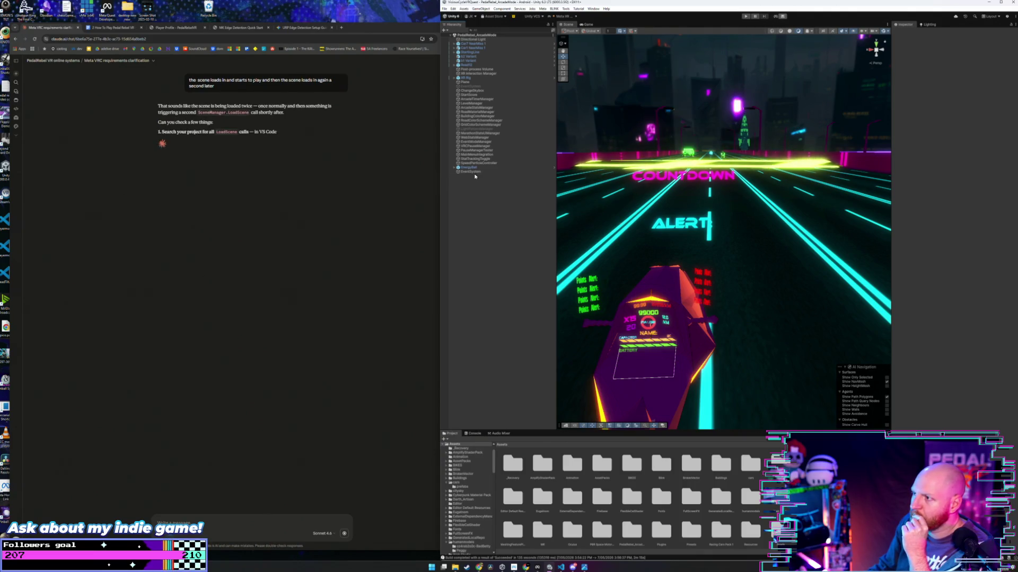
scroll(530, 484, "down", 3)
scroll(529, 484, "down", 3)
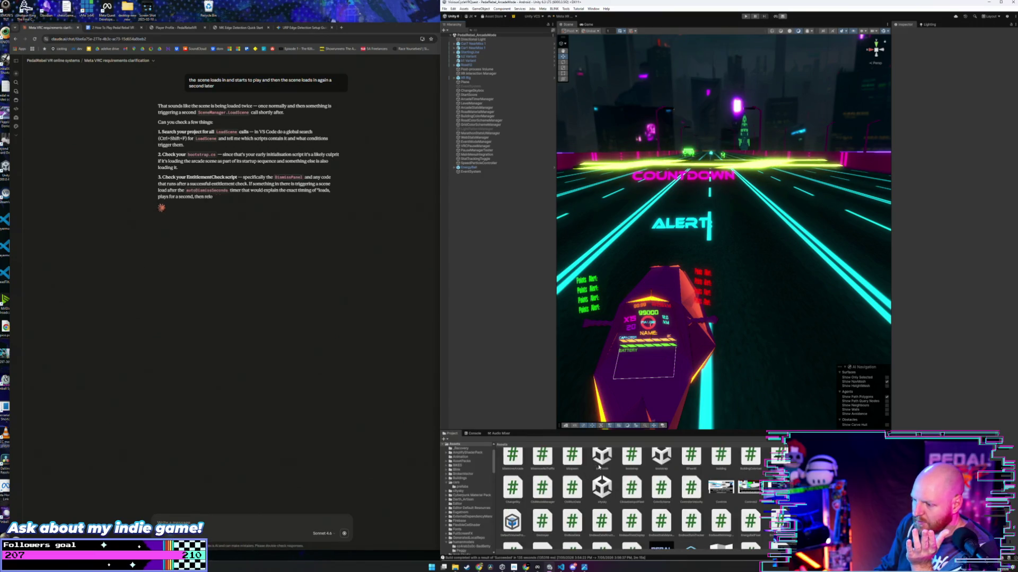
scroll(601, 473, "down", 5)
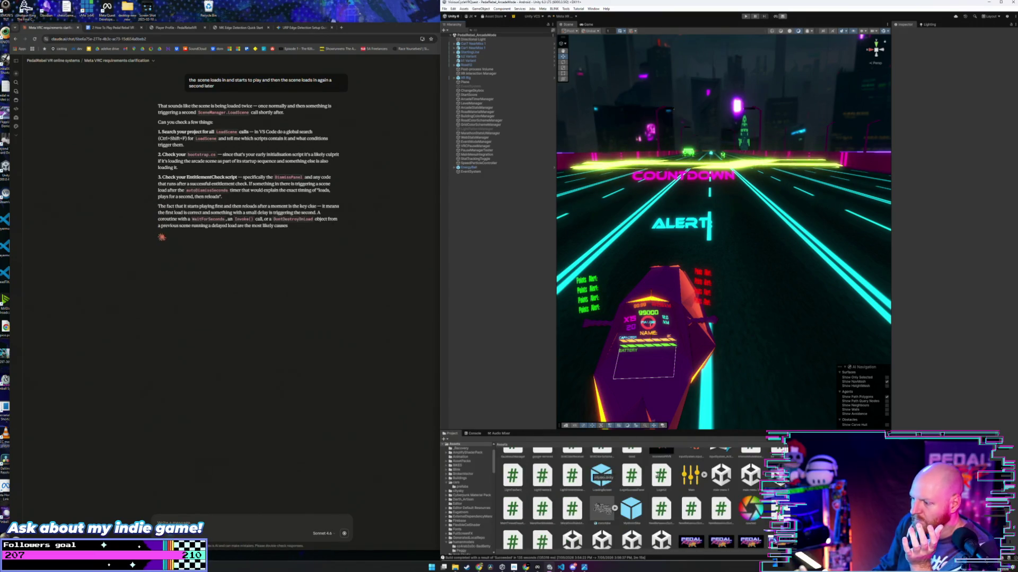
double_click(726, 480)
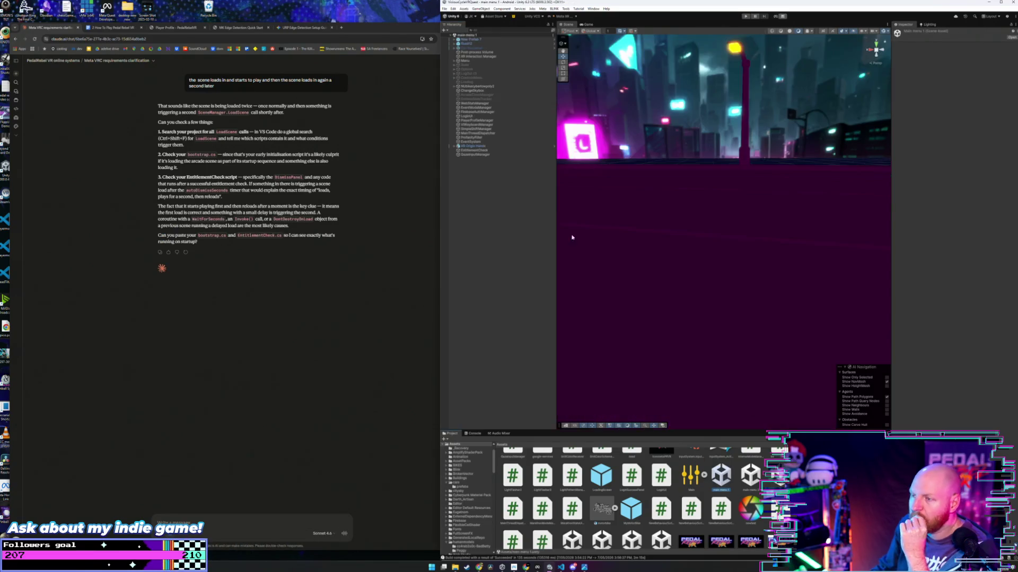
left_click(465, 69)
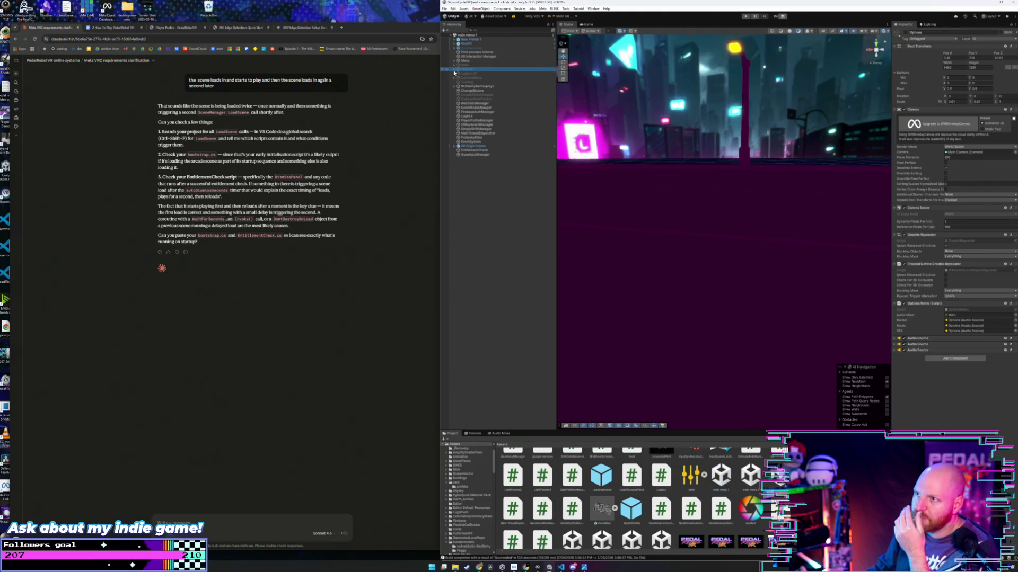
left_click(455, 71)
left_click(469, 86)
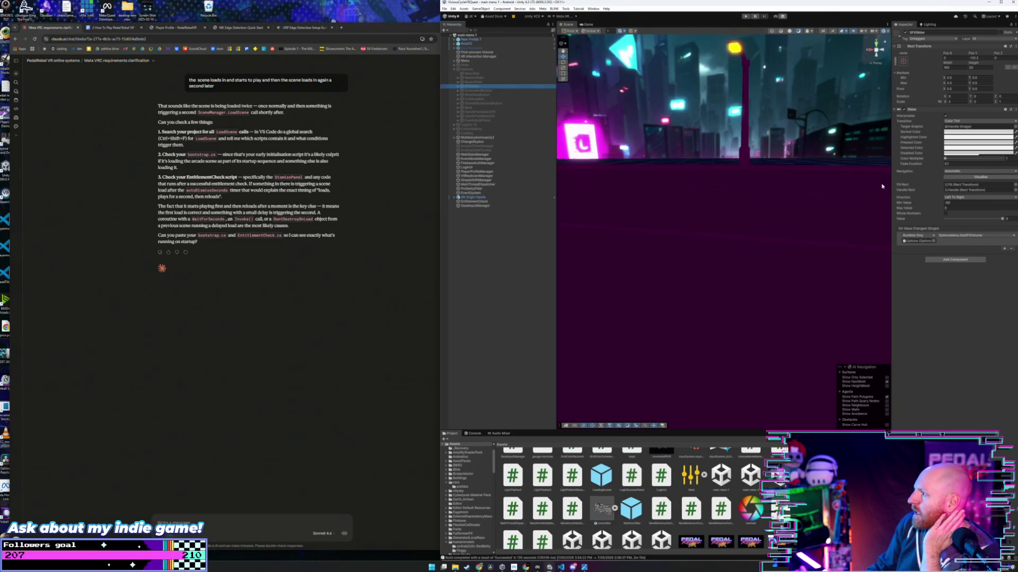
left_click(963, 236)
left_click(935, 255)
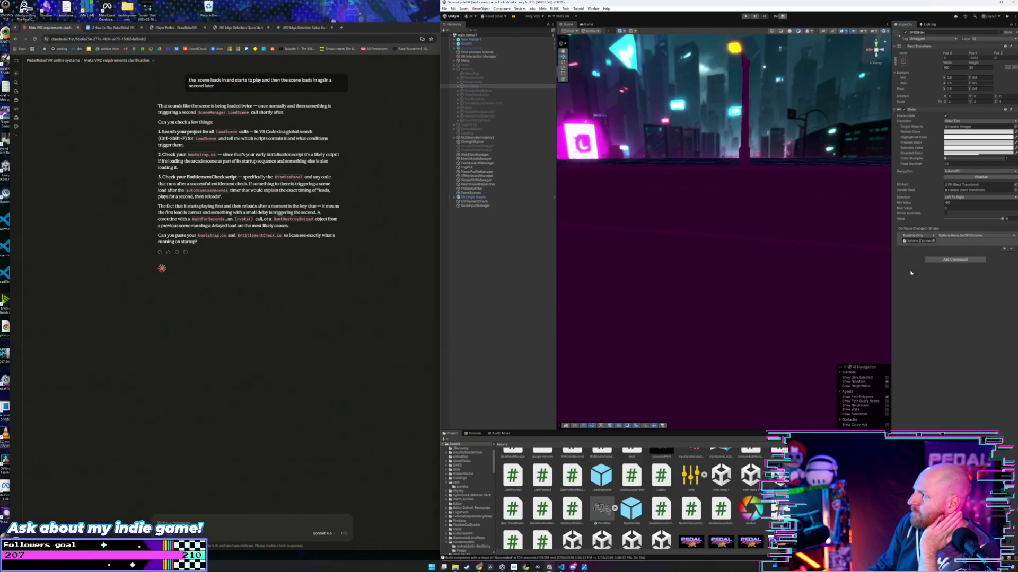
left_click(985, 238)
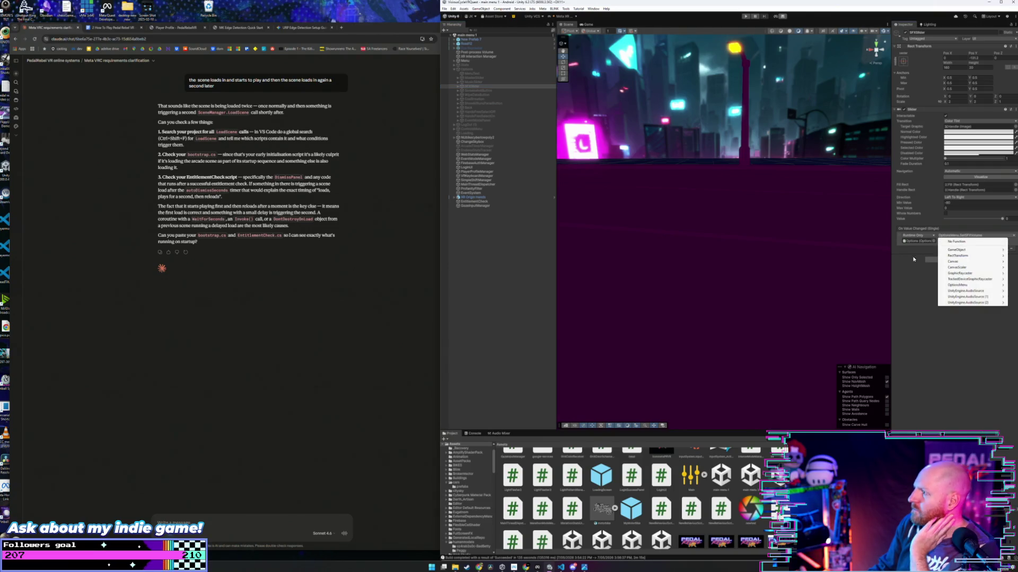
left_click(913, 259)
left_click(997, 237)
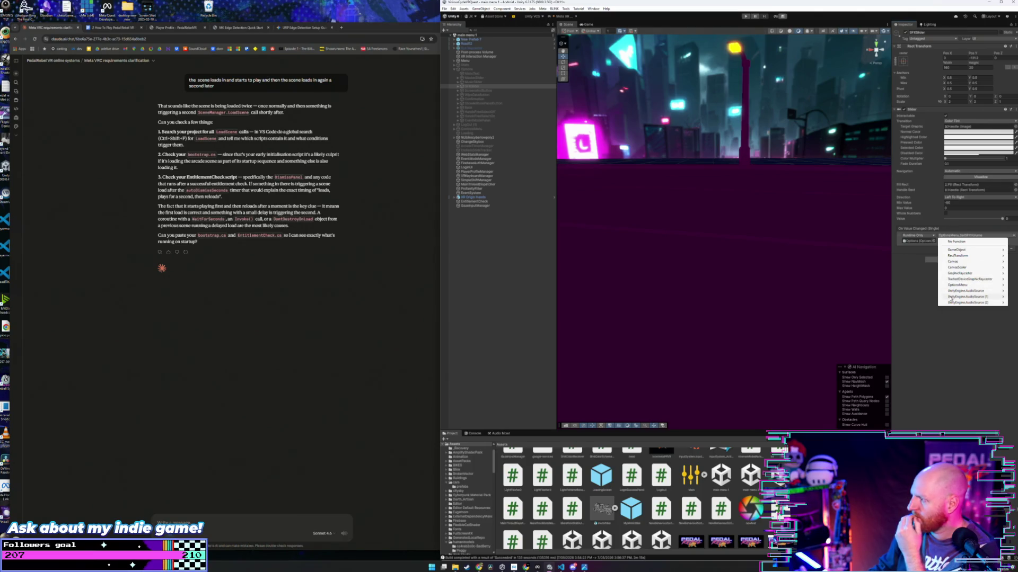
left_click(928, 309)
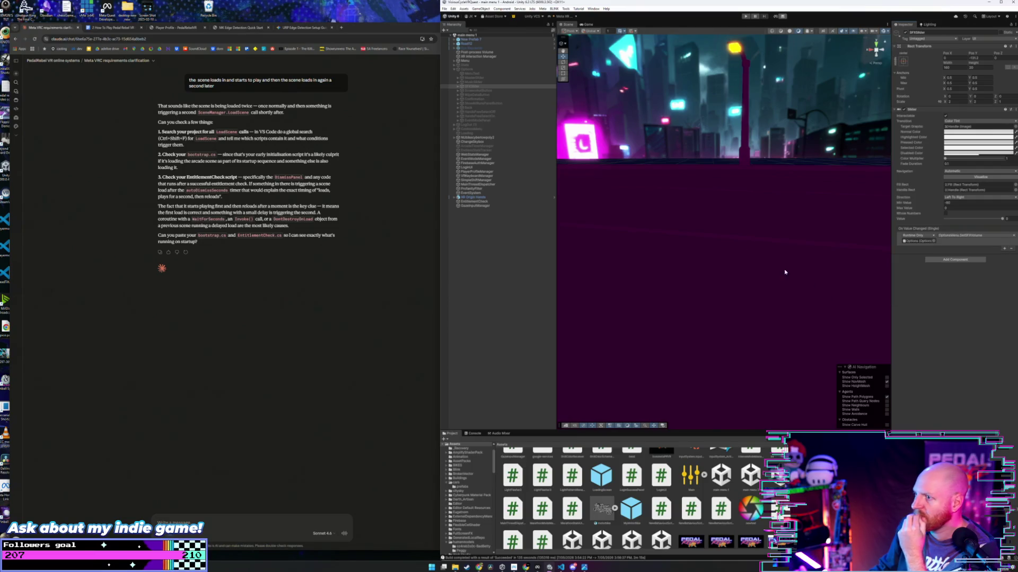
left_click(493, 198)
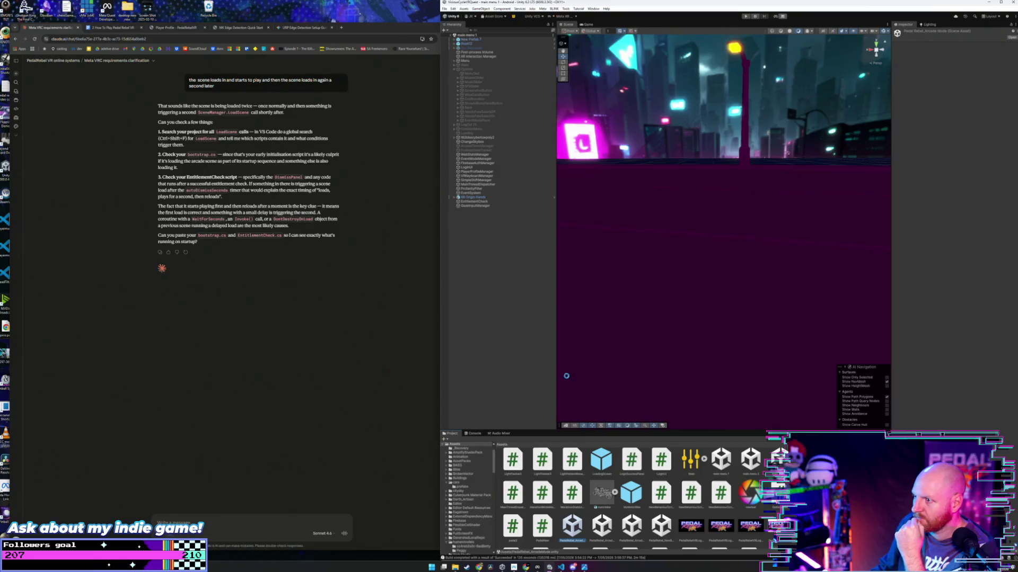
left_click(479, 74)
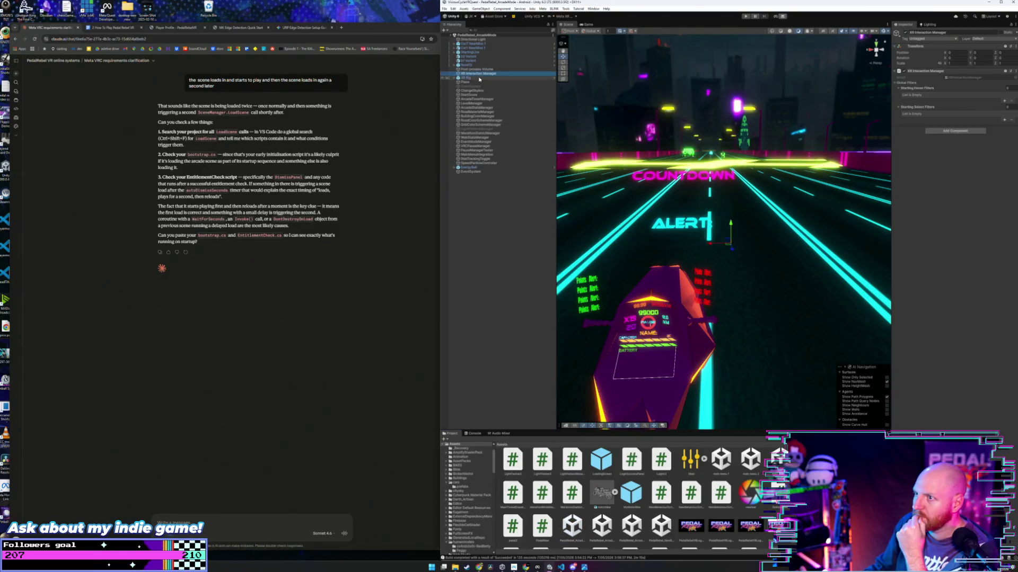
Step: Select the XR Rig and review its first Audio Source and Playermove 2 script settings
left_click(479, 79)
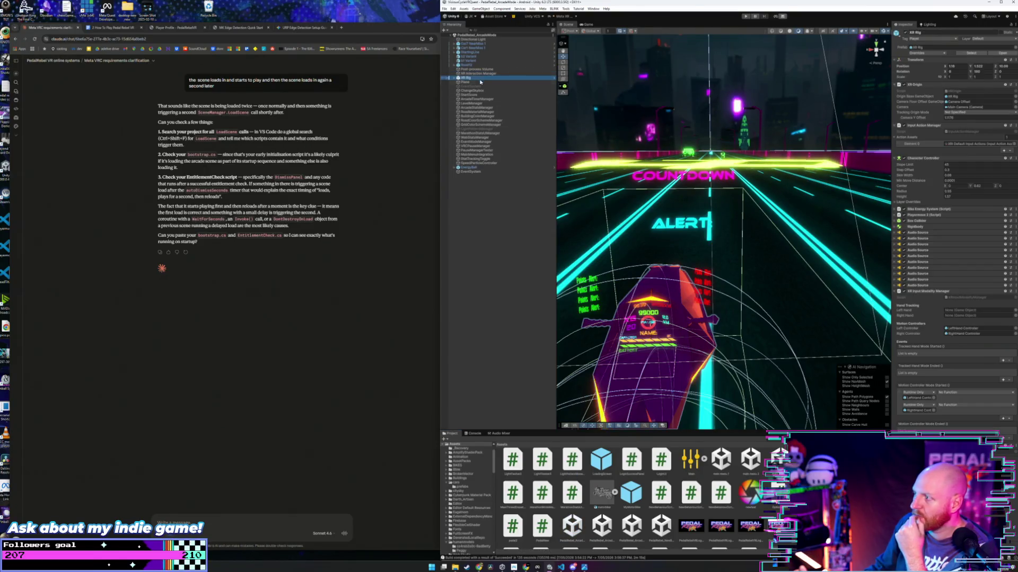
left_click(929, 233)
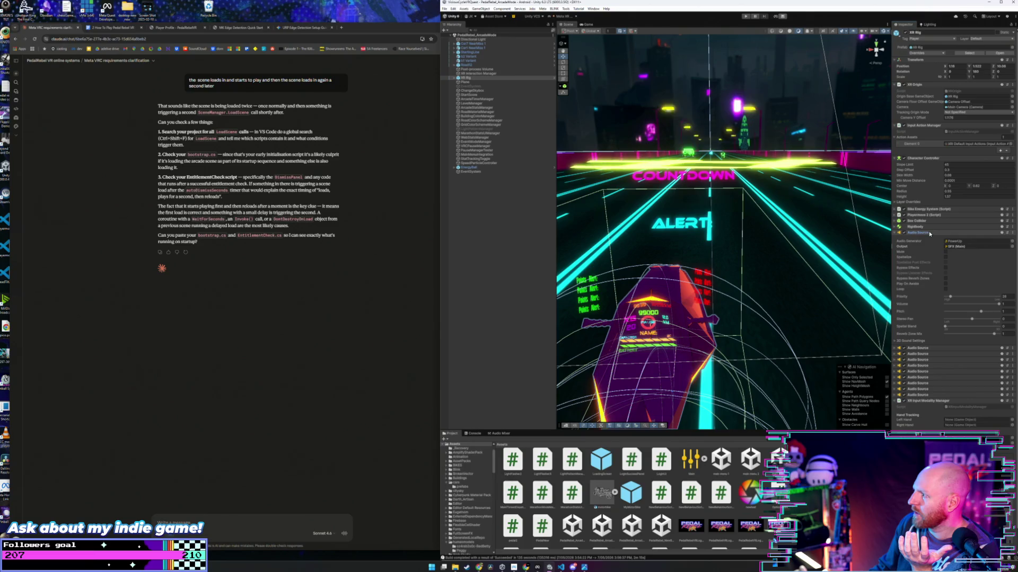
left_click(929, 233)
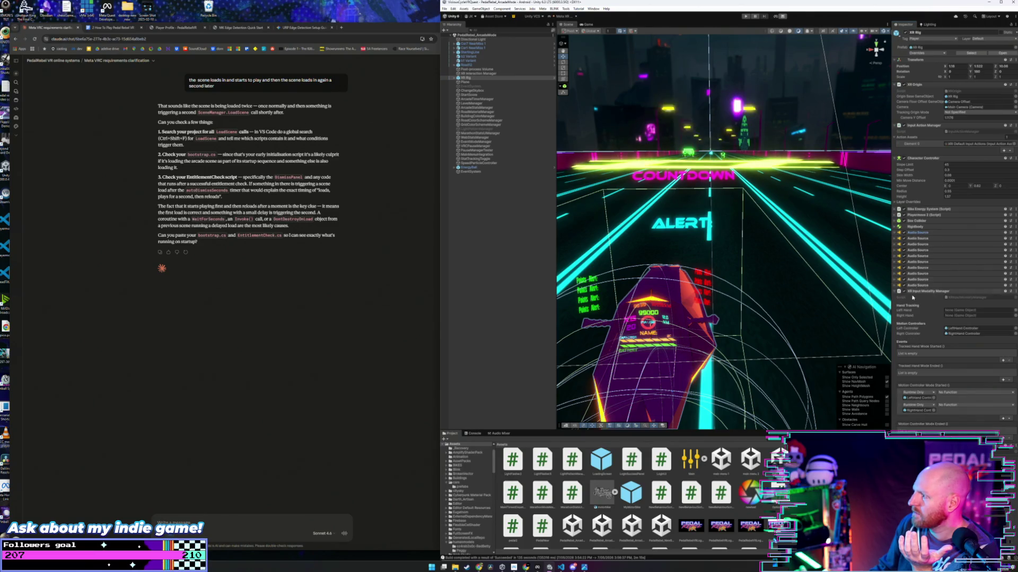
left_click(894, 215)
scroll(896, 244, "down", 10)
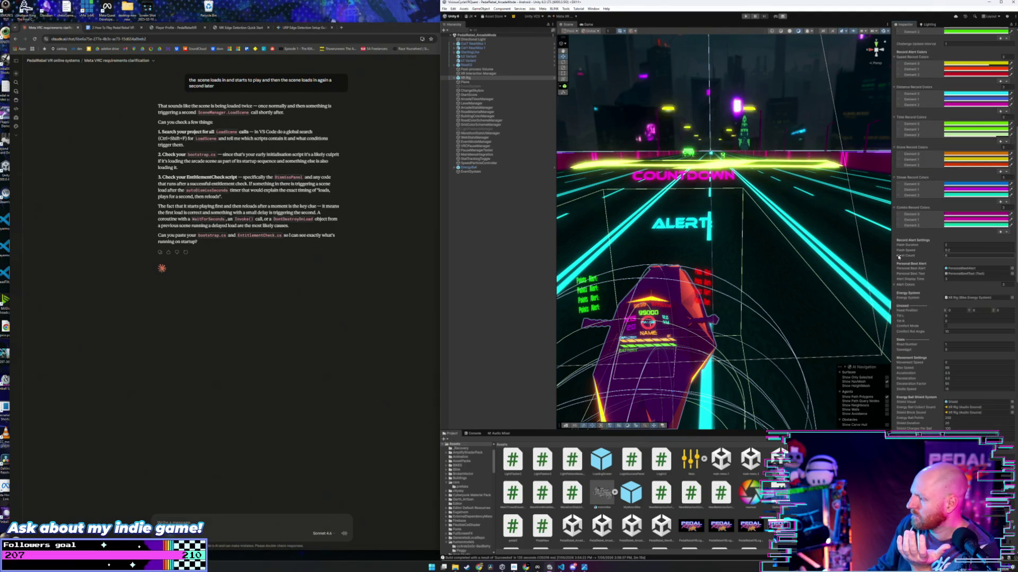
scroll(898, 258, "down", 10)
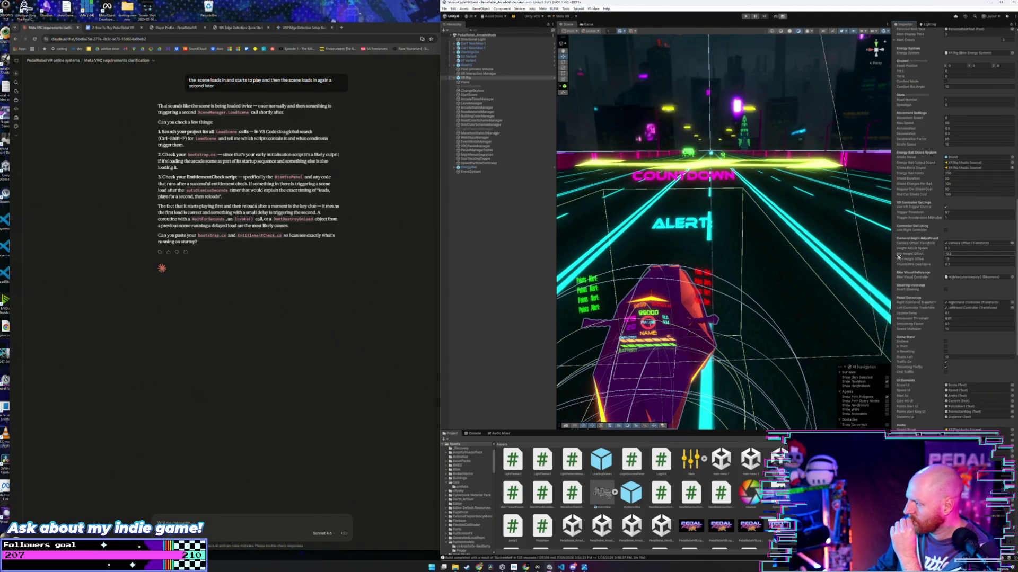
scroll(899, 257, "down", 5)
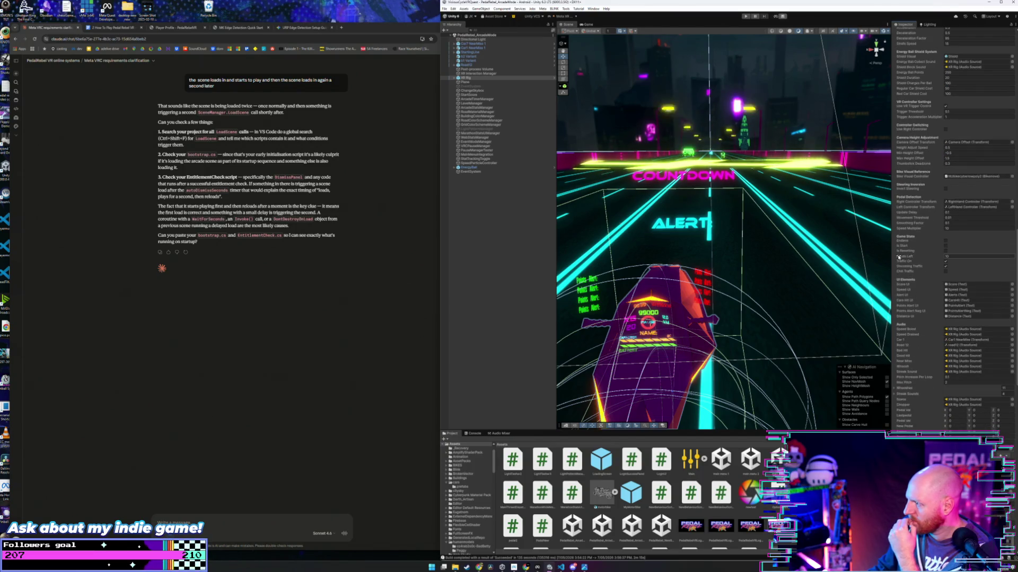
scroll(899, 257, "down", 4)
scroll(898, 257, "down", 20)
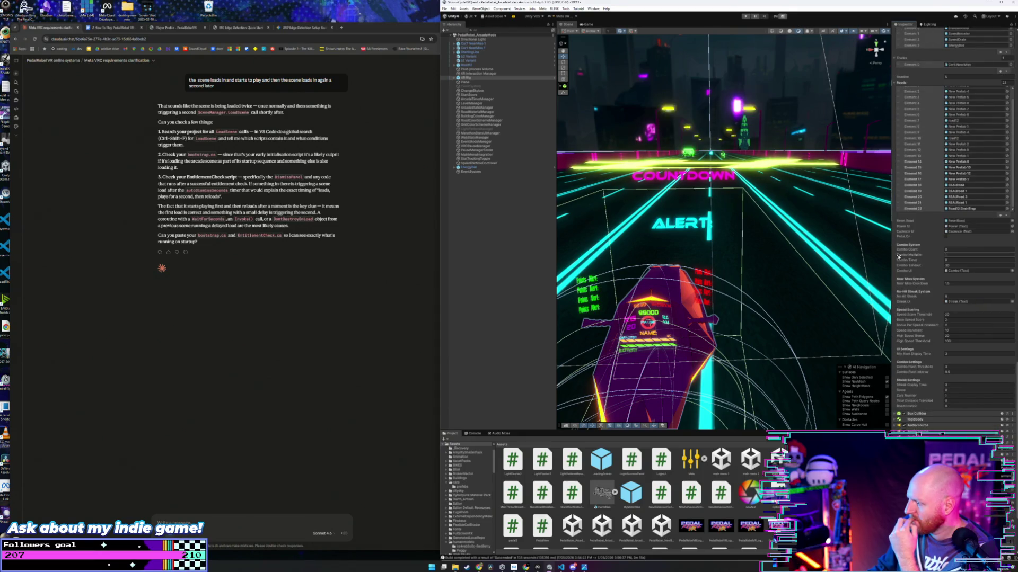
scroll(899, 257, "down", 2)
scroll(913, 351, "down", 4)
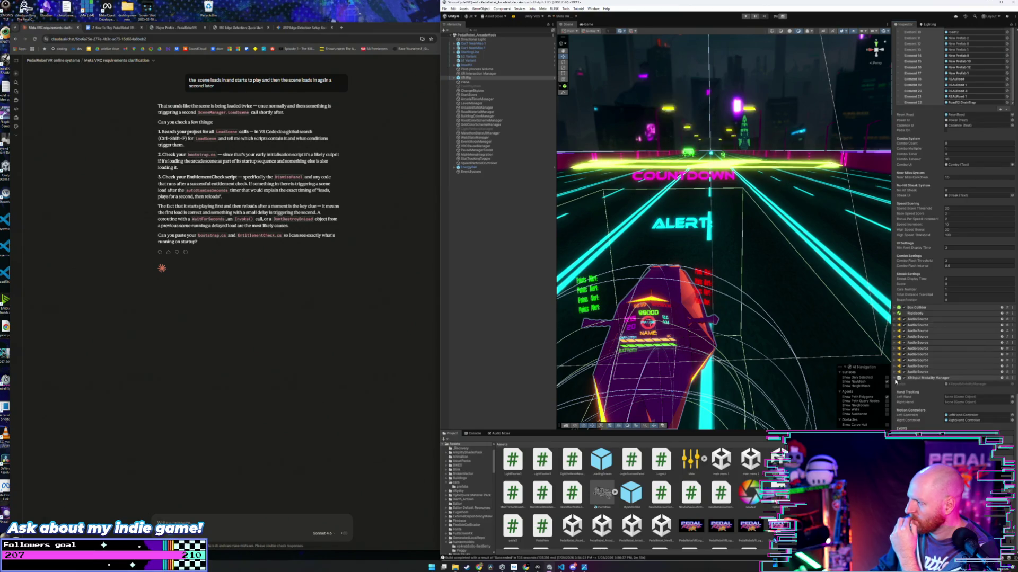
scroll(894, 400, "up", 6)
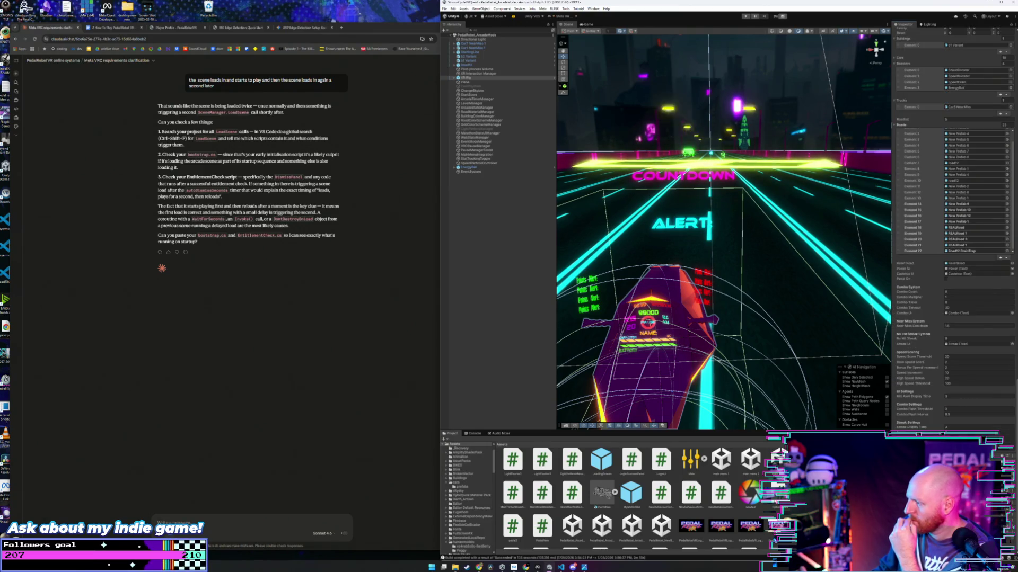
scroll(954, 233, "up", 10)
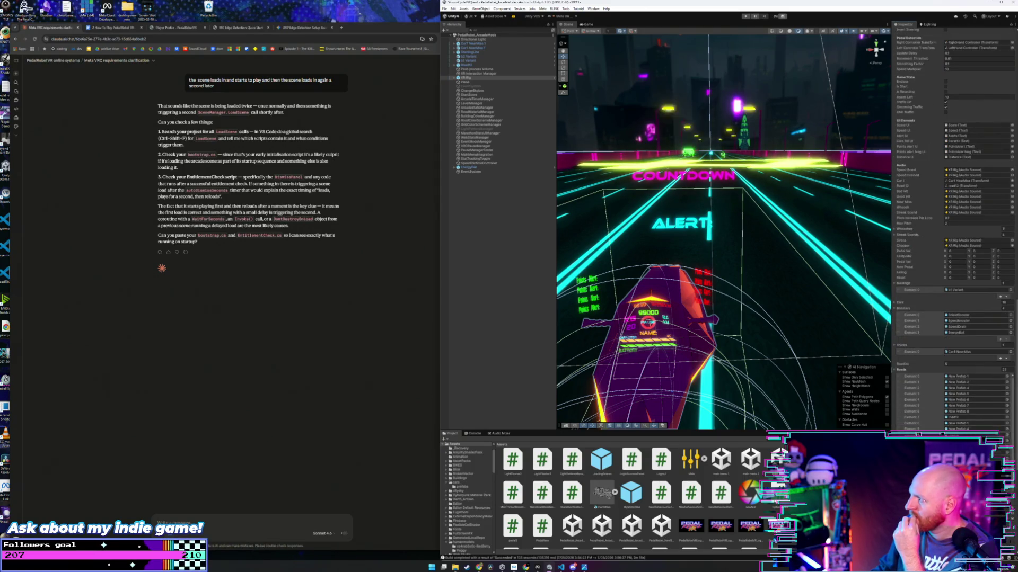
scroll(954, 234, "down", 20)
scroll(913, 261, "up", 13)
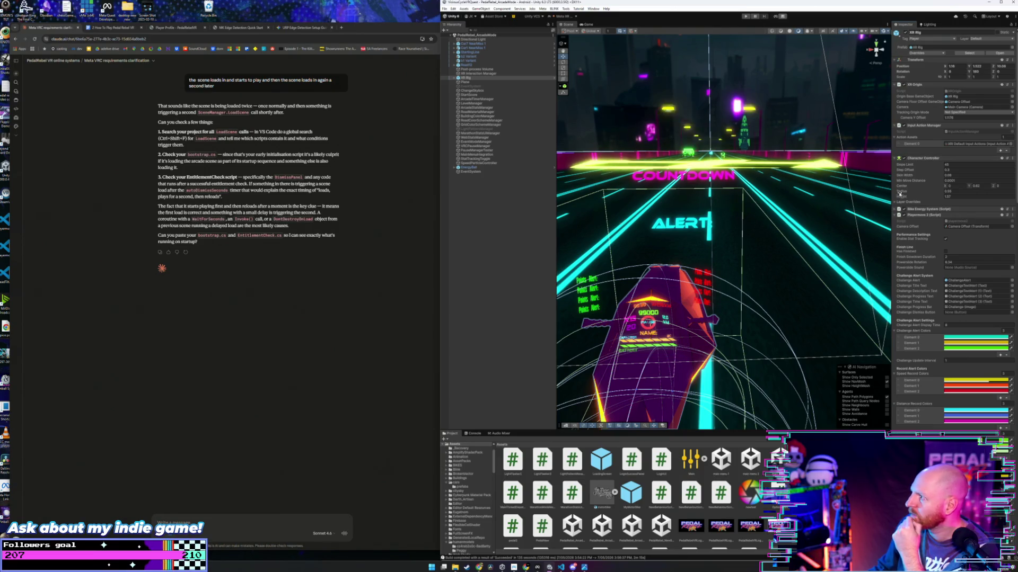
left_click(895, 216)
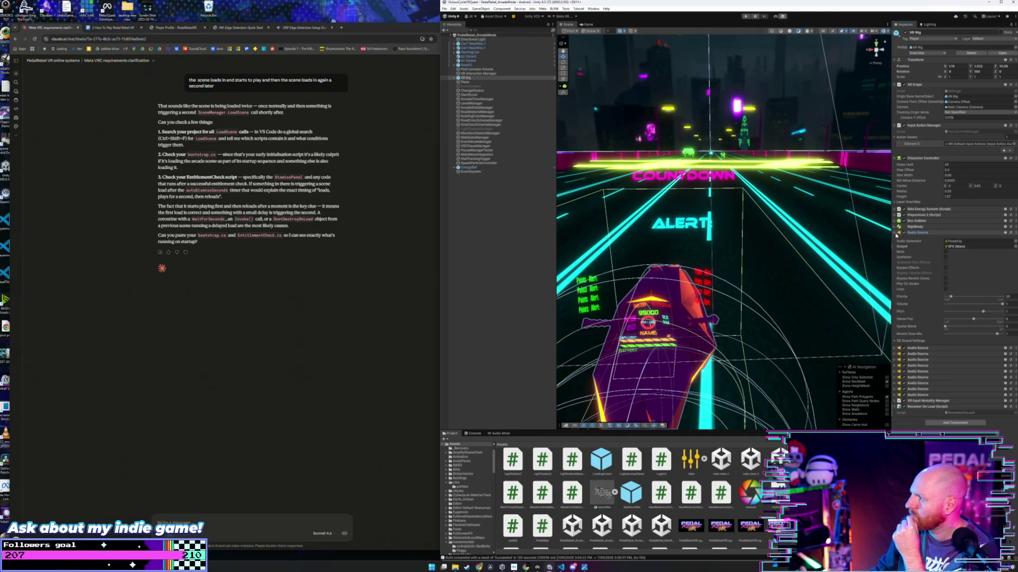
Step: Check the remaining Audio Sources, including CrashGood and Helicopter Flyover, then select Camera Offset
left_click(894, 239)
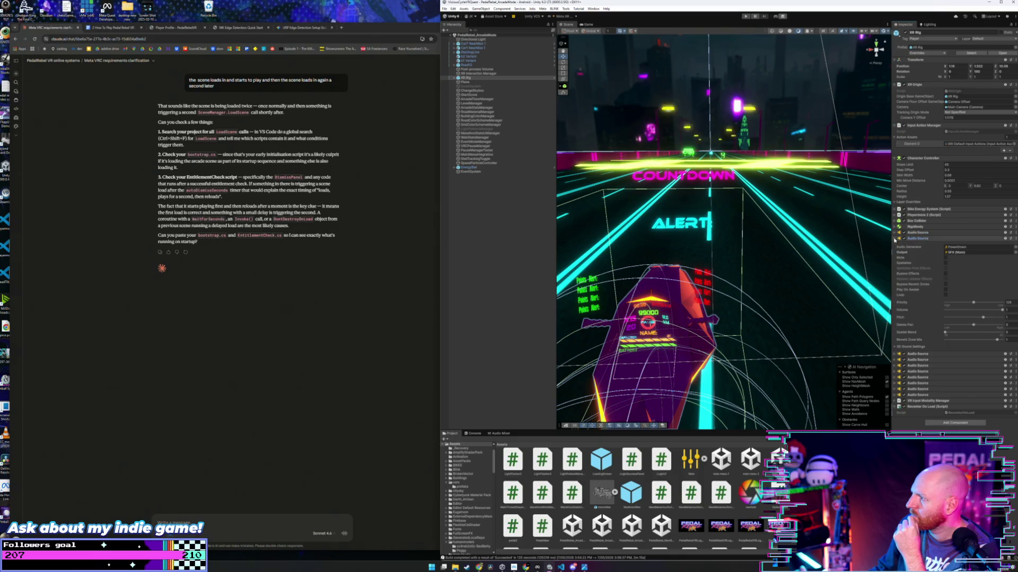
left_click(895, 239)
left_click(895, 245)
left_click(894, 245)
left_click(894, 250)
left_click(894, 250)
left_click(894, 257)
left_click(894, 257)
left_click(895, 263)
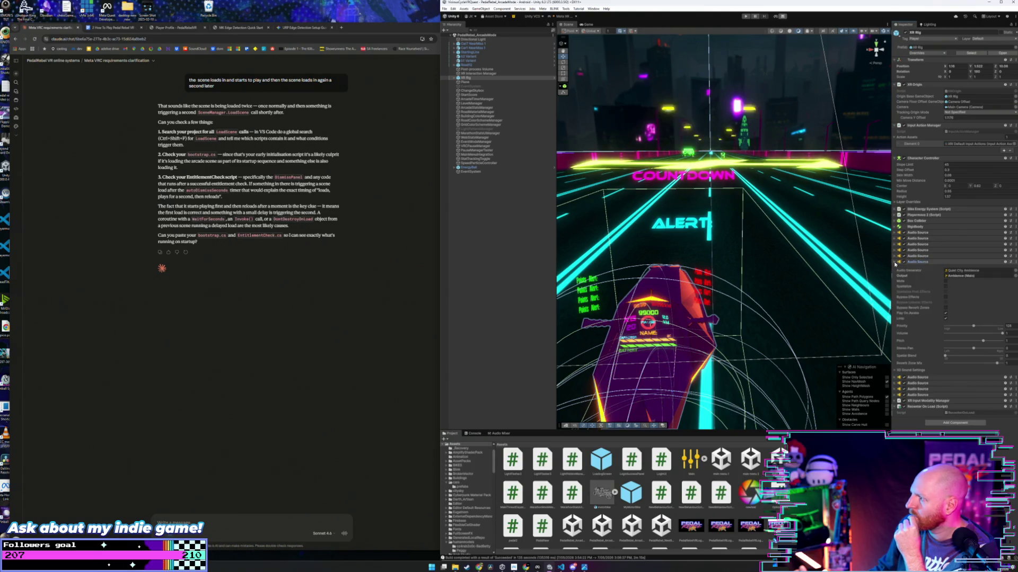
left_click(894, 262)
left_click(895, 268)
left_click(894, 267)
left_click(894, 273)
left_click(894, 274)
left_click(894, 279)
left_click(895, 279)
left_click(895, 286)
left_click(894, 285)
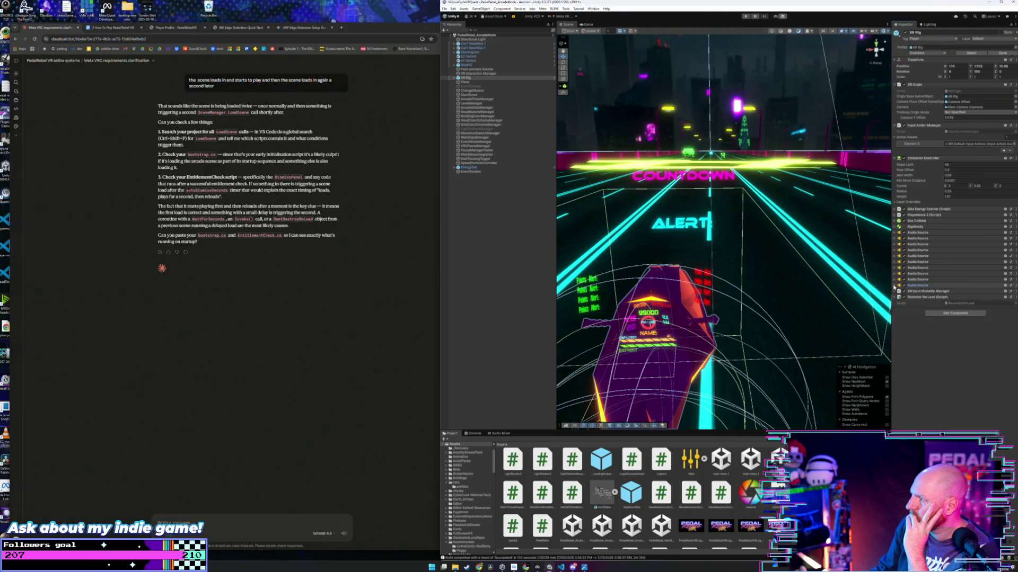
left_click(454, 77)
left_click(462, 86)
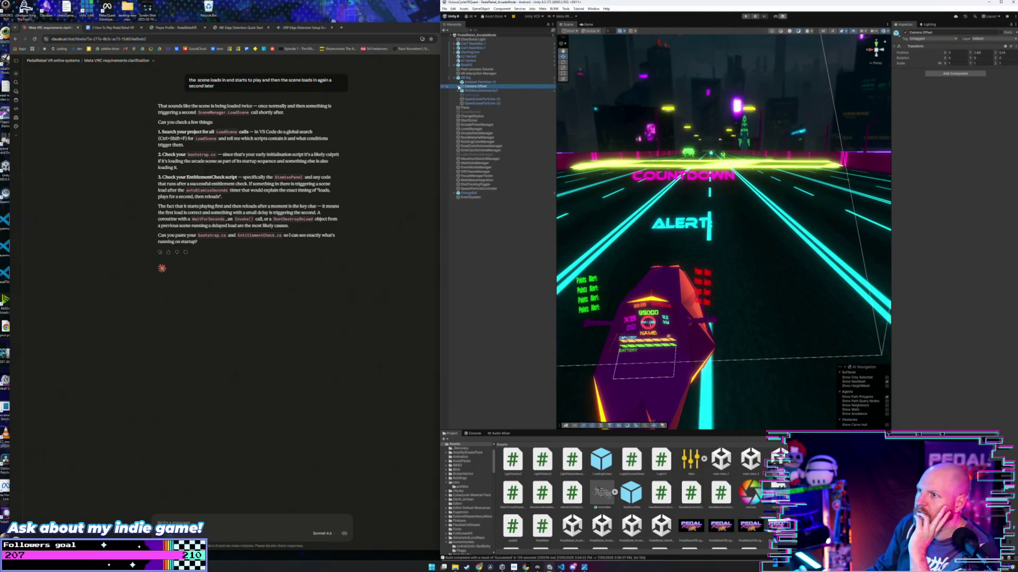
Step: Select the arcade scene's Main Camera and check its Audio Listener
left_click(459, 86)
left_click(468, 90)
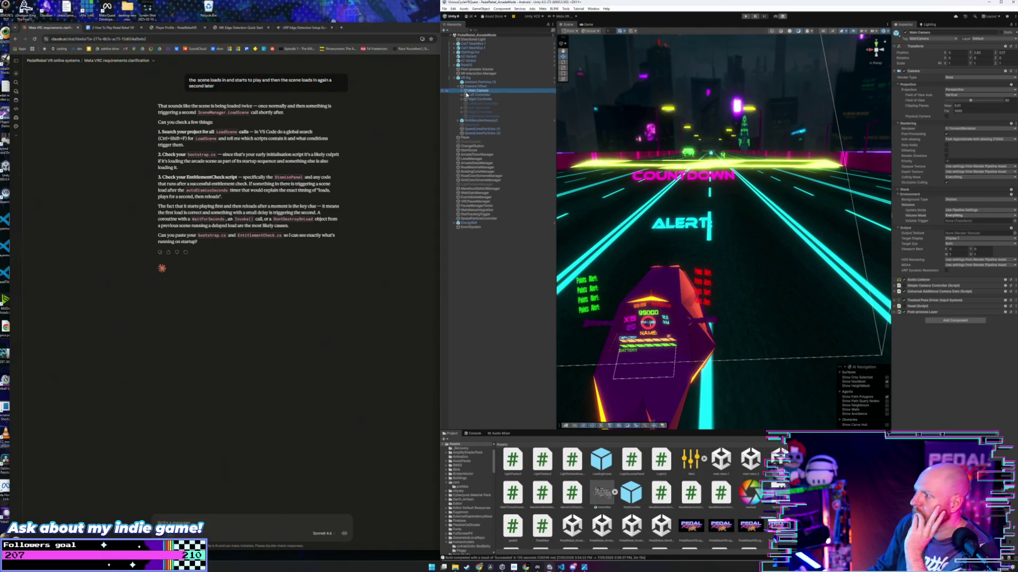
left_click(927, 281)
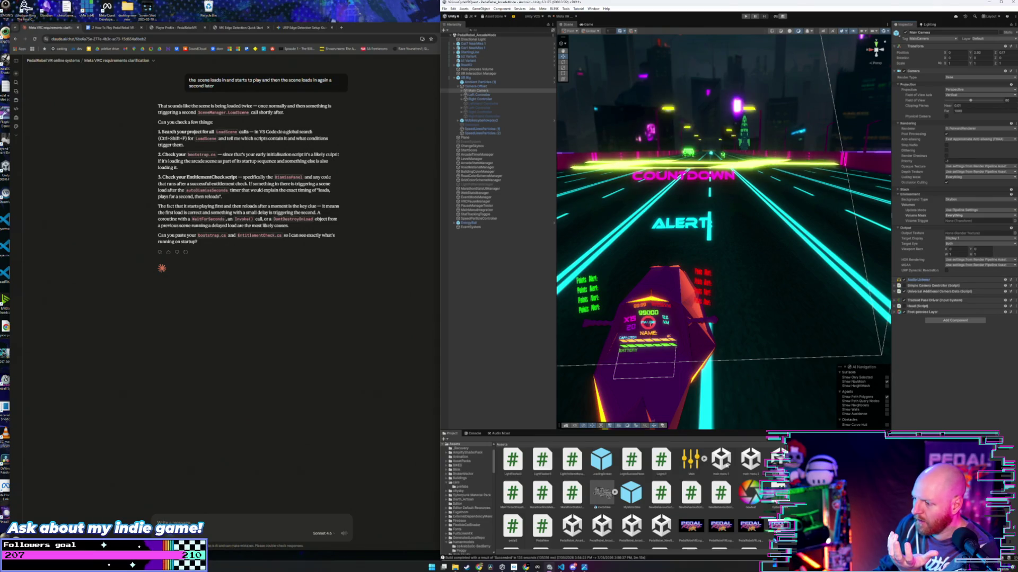
Step: Open the main menu 1 scene and check the Audio Listener on XR Origin Hands' Main Camera
double_click(721, 461)
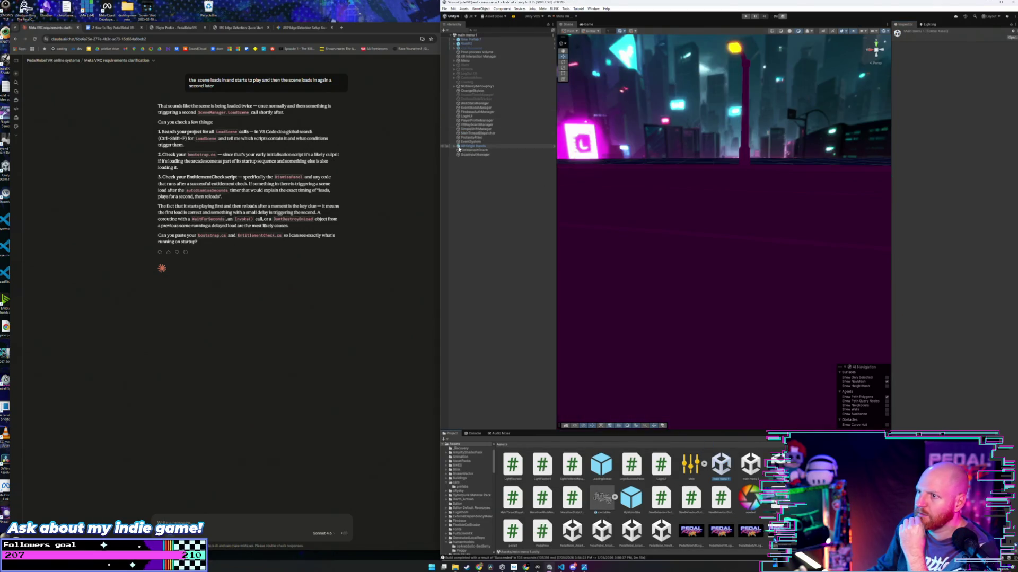
left_click(454, 146)
left_click(460, 150)
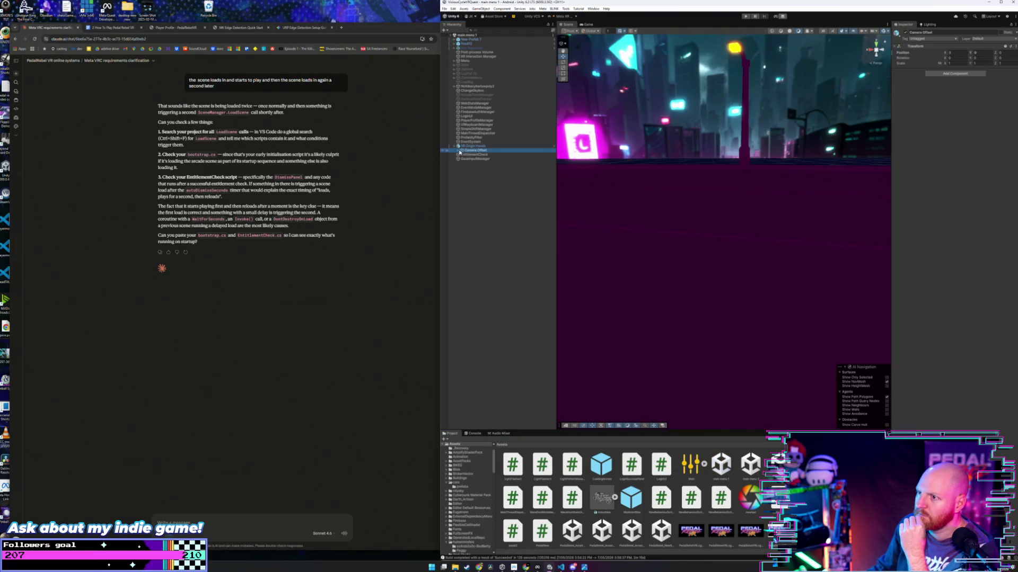
left_click(459, 151)
left_click(477, 155)
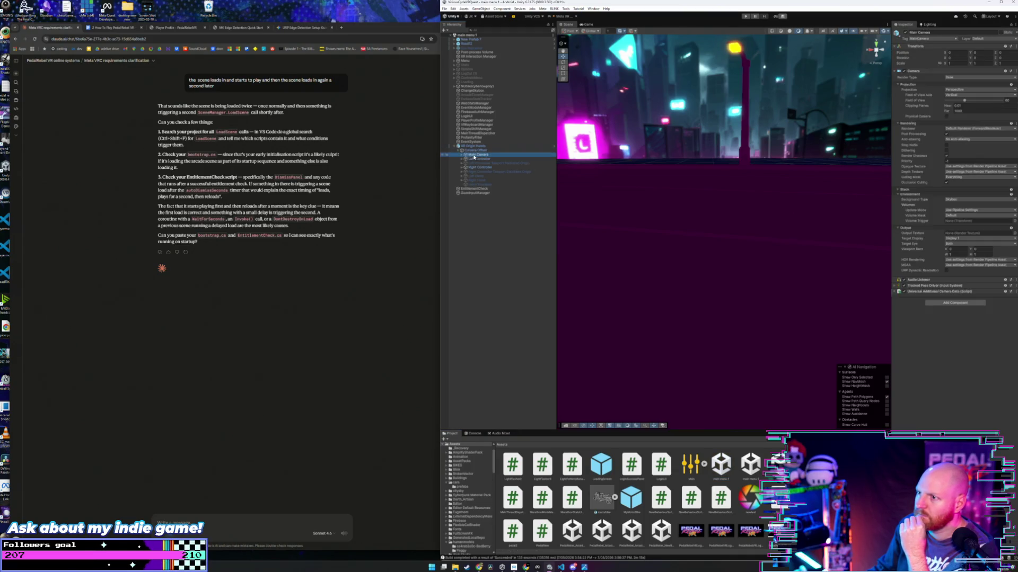
left_click(919, 280)
left_click(922, 281)
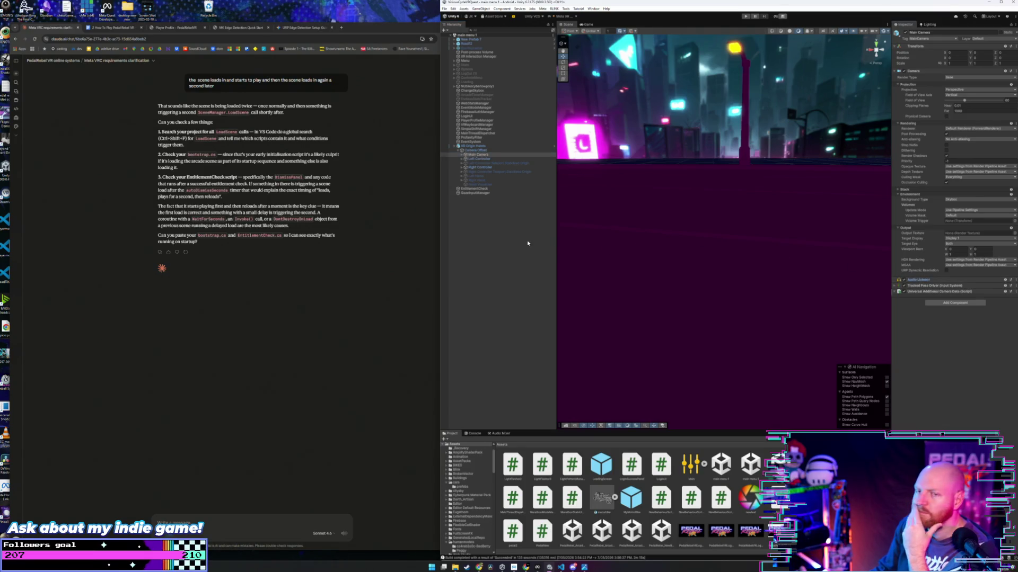
Step: Show the Main mixer's groups and strips, and tilt the Scene view down to the disclaimer panel
left_click(499, 433)
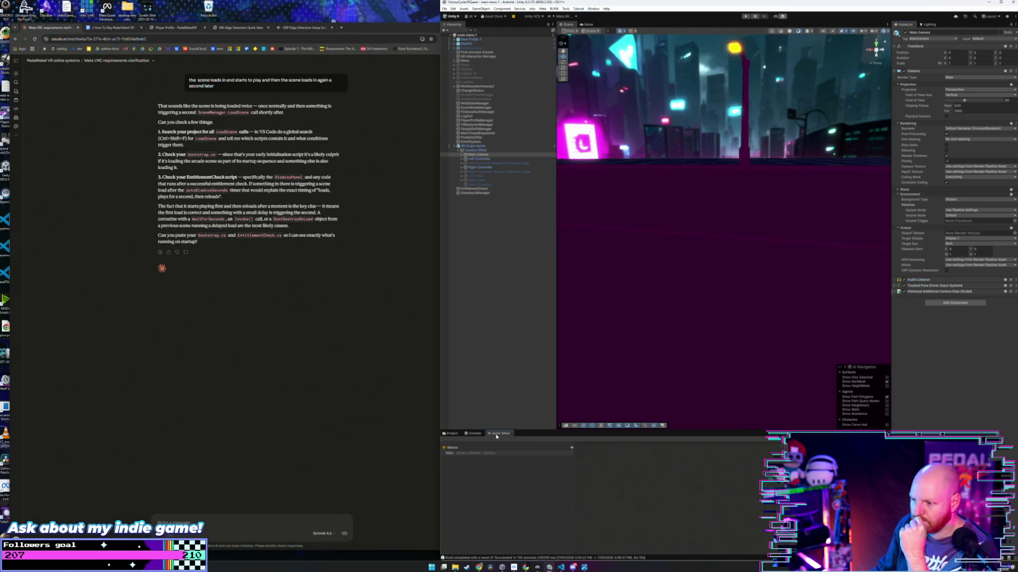
left_click(501, 454)
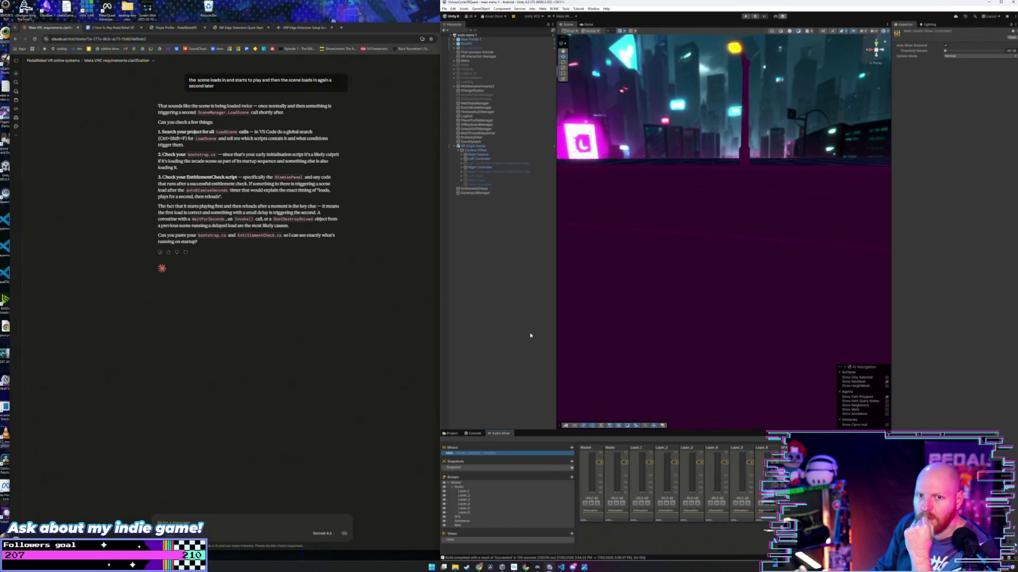
left_click_drag(621, 275, 628, 256)
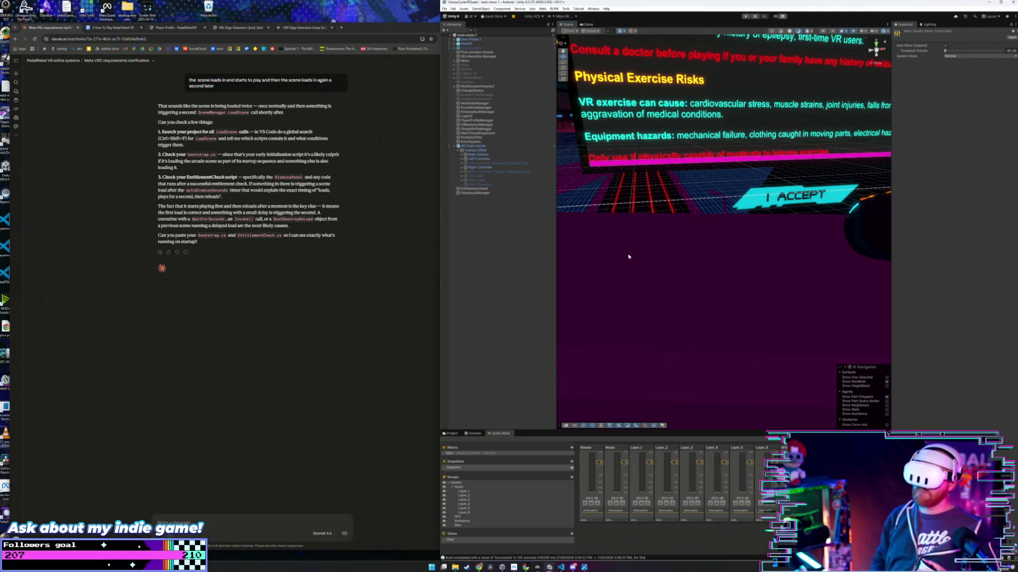
key("super")
Step: Launch Meta Horizon Link from Windows Search with 'link' and confirm the Air Link pairing code
type("link")
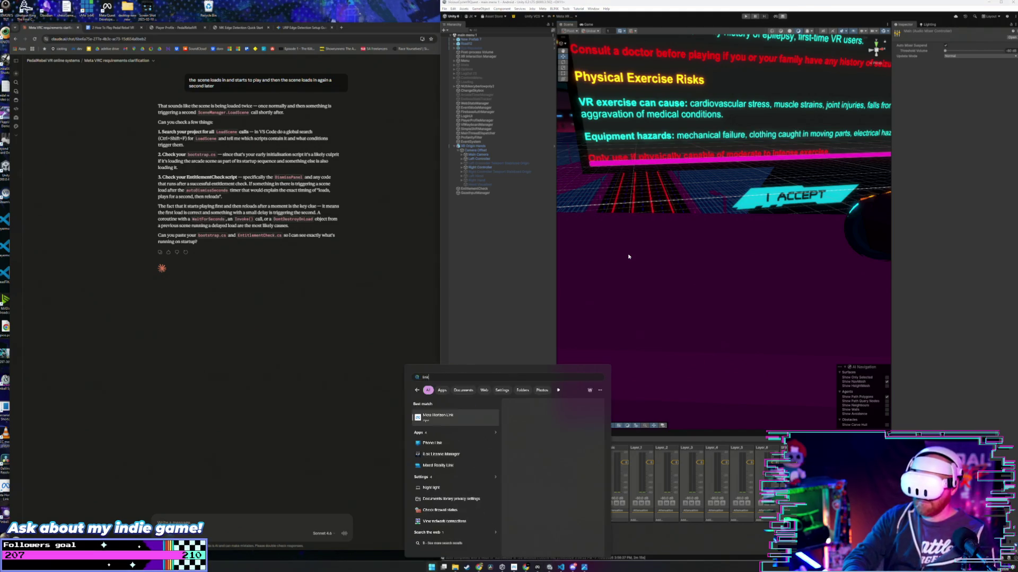
key("Return")
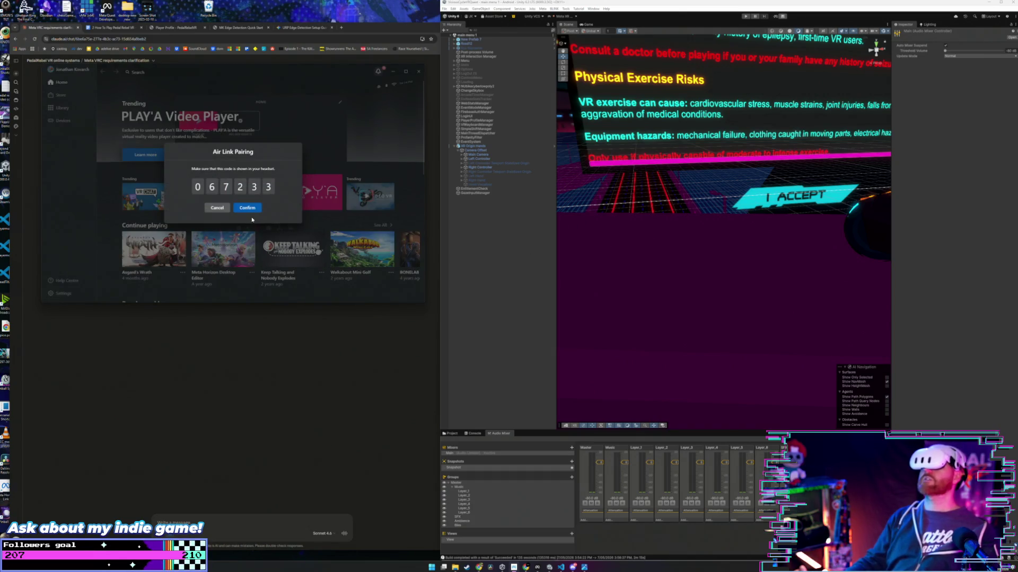
left_click(250, 208)
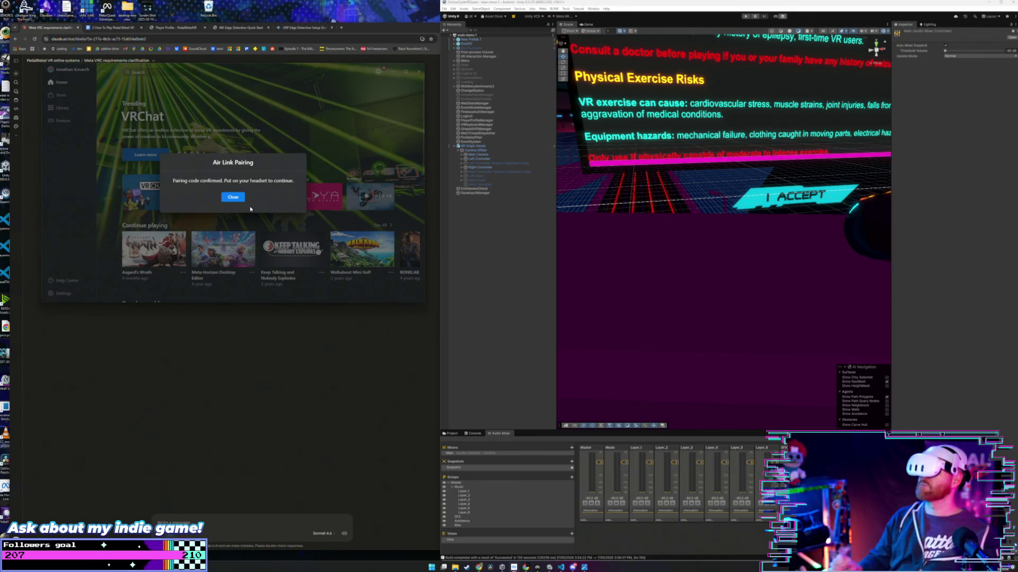
Step: Start Play mode in Unity and close the Air Link pairing confirmation in Meta Horizon Link
left_click(746, 16)
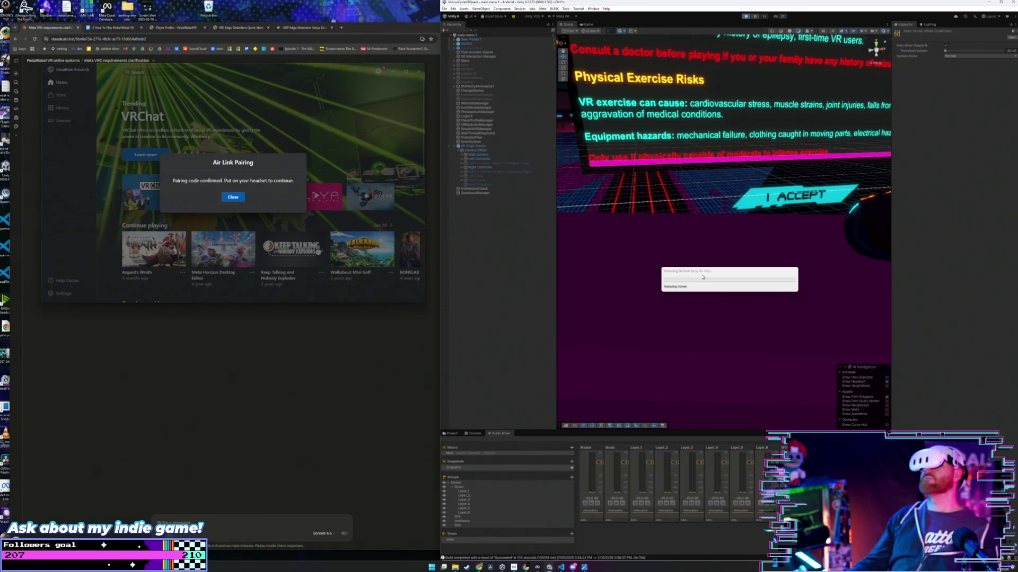
left_click(233, 196)
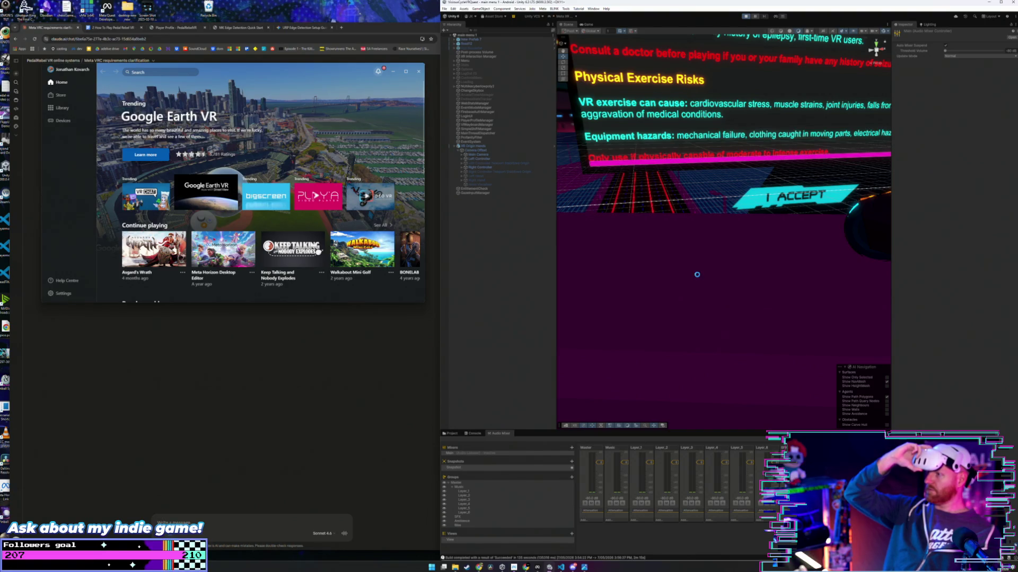
Step: Run the game in Play mode to test the Options menu in VR, then stop, keeping mixer update mode Normal
key("ctrl+p")
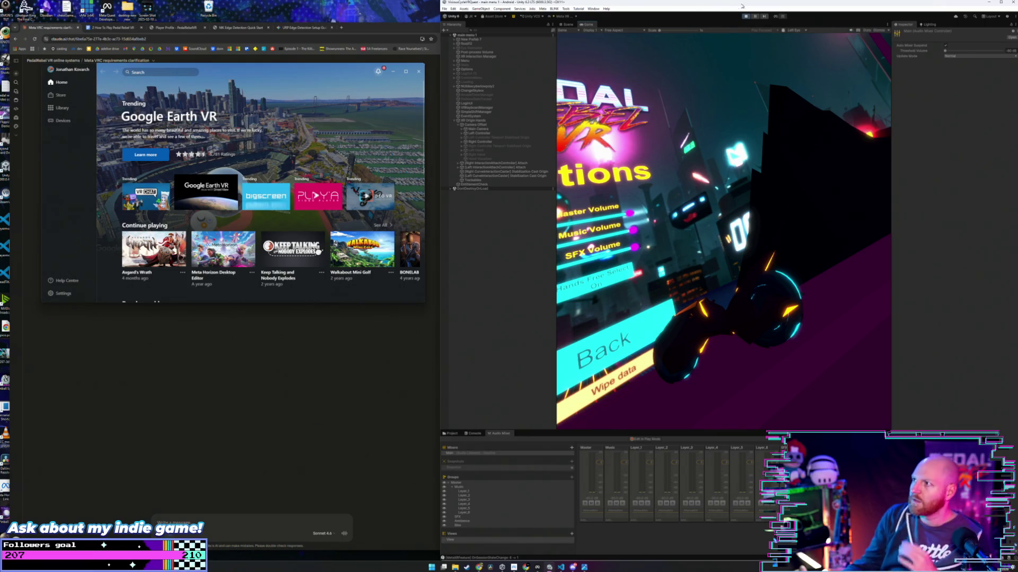
left_click(749, 18)
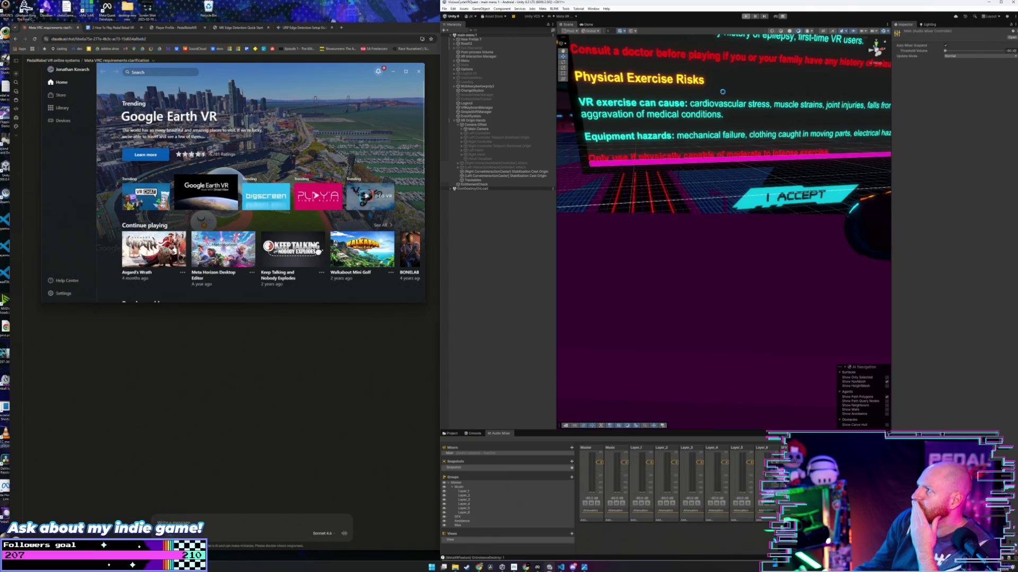
left_click(958, 58)
left_click(888, 90)
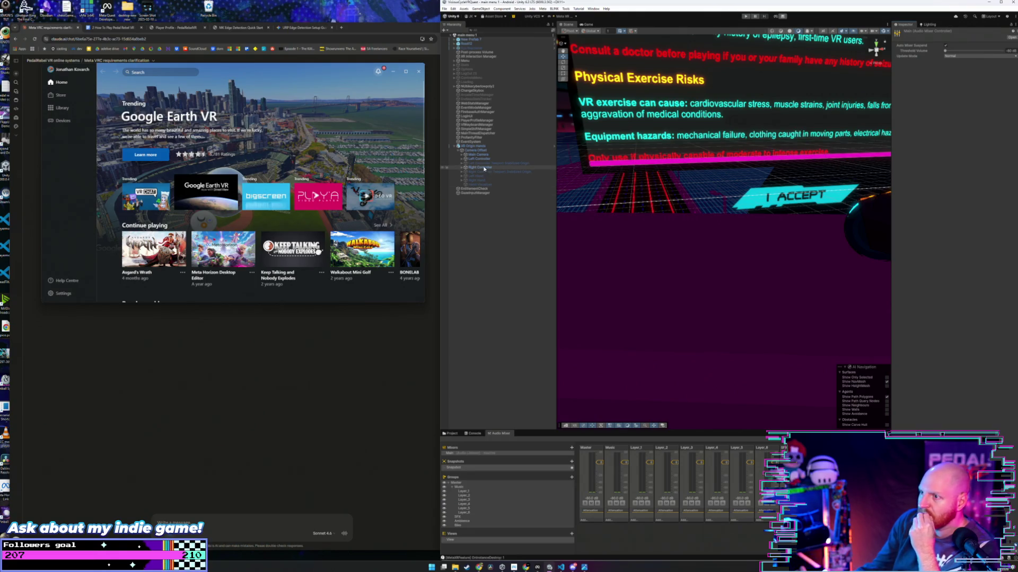
Step: Expand Options > SFXSlider in the Hierarchy and select its MasterText label
left_click(466, 70)
left_click(456, 70)
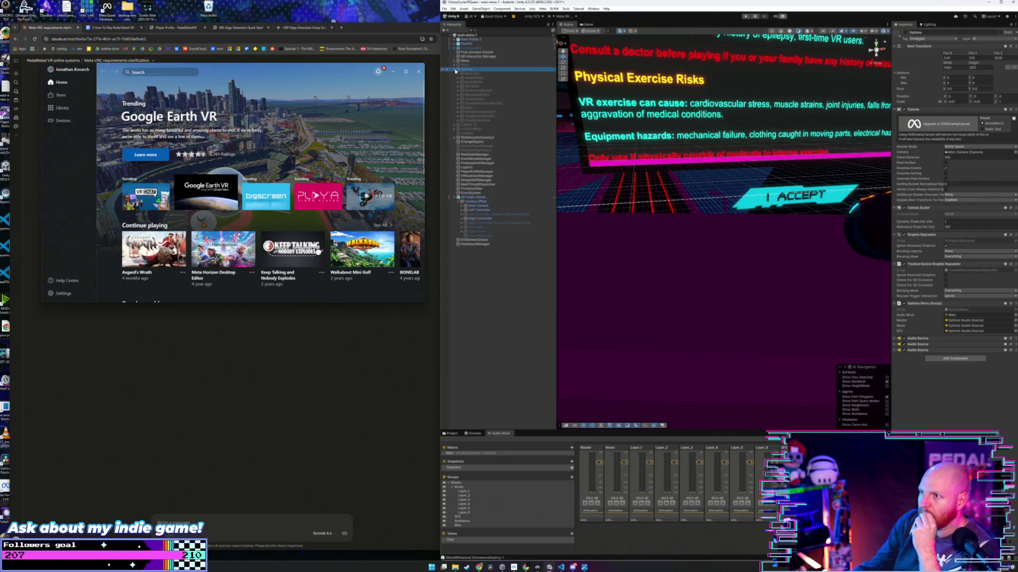
left_click(463, 86)
left_click(459, 86)
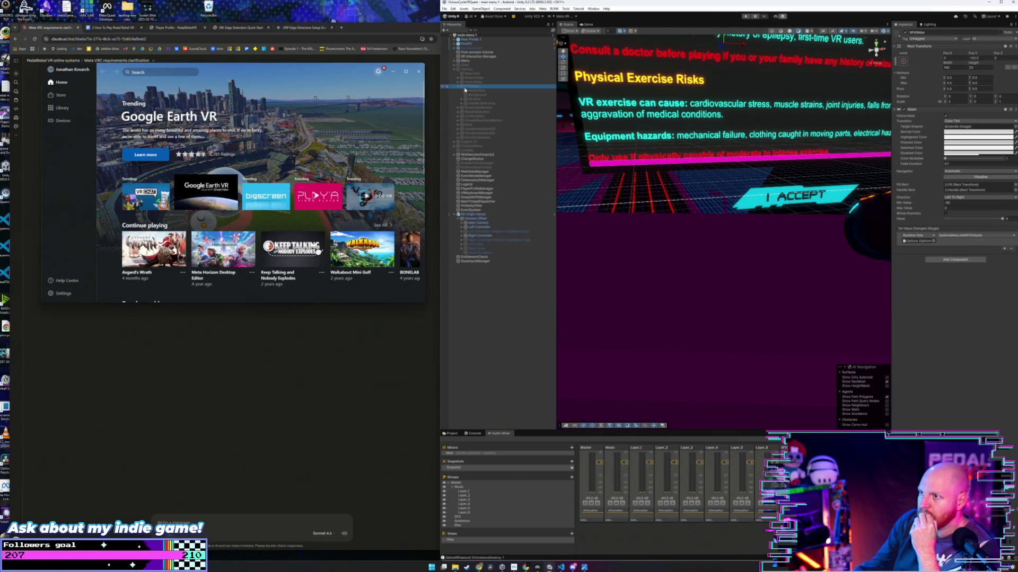
left_click(475, 91)
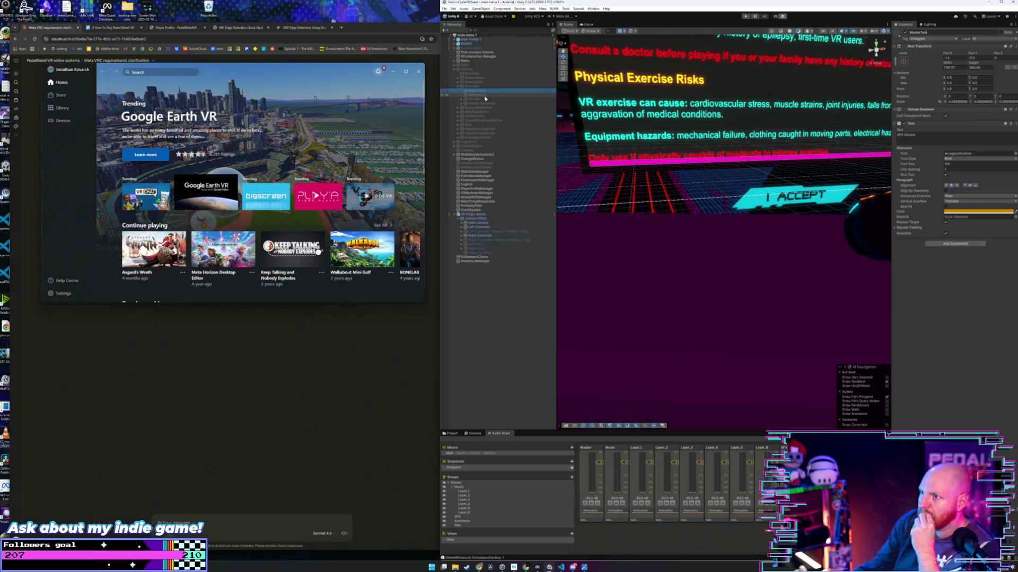
Step: Check the SFX slider's Fill Area and Handle, confirming On Value Changed still calls SetSFXVolume
left_click(485, 99)
left_click(497, 104)
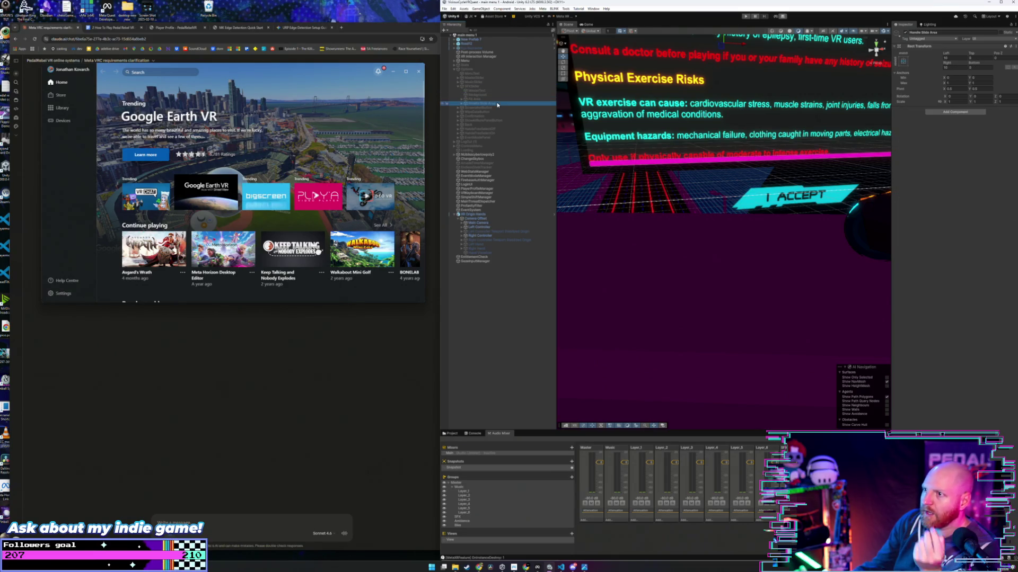
left_click(474, 86)
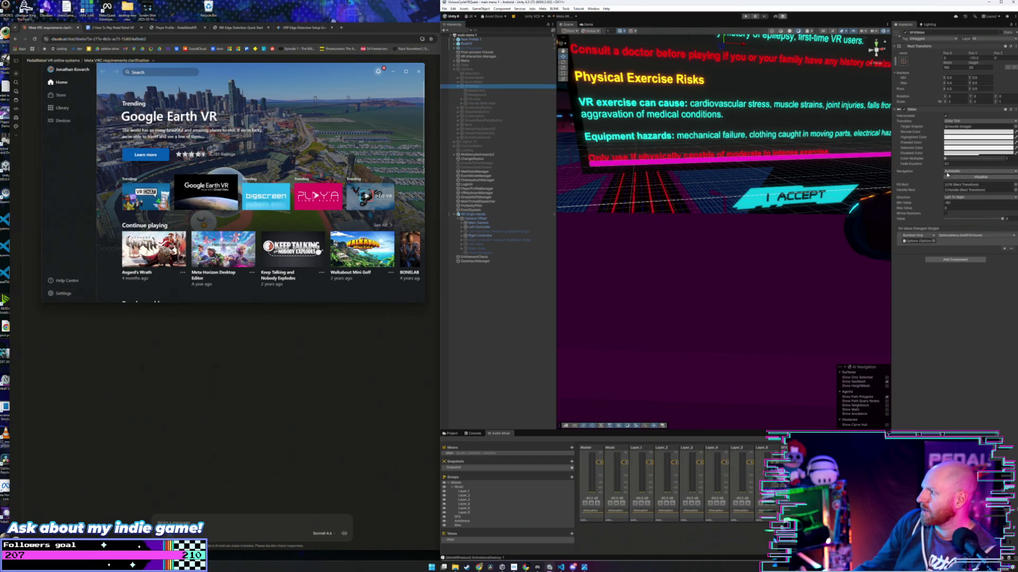
left_click(946, 237)
mouse_move(965, 257)
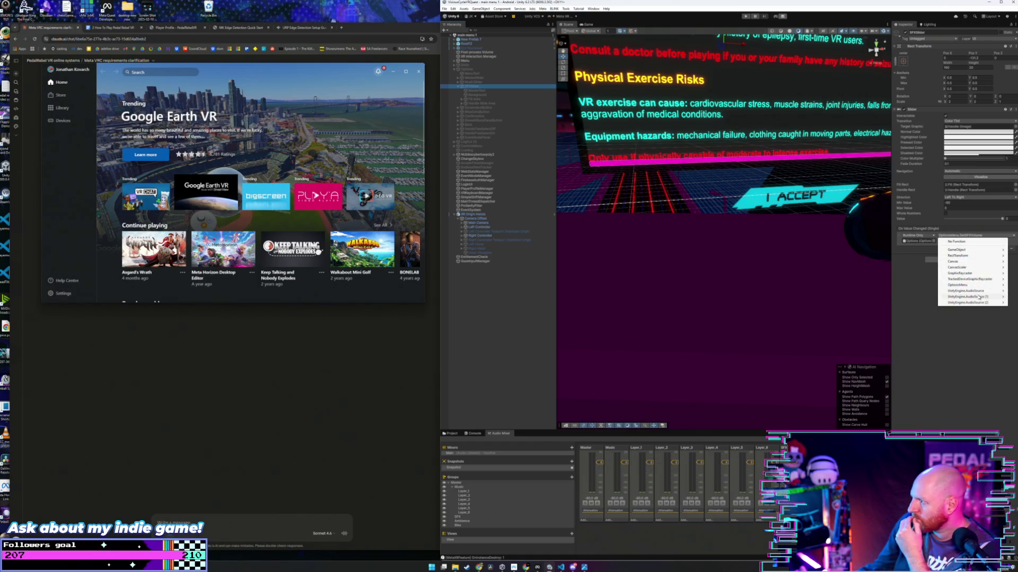
mouse_move(979, 298)
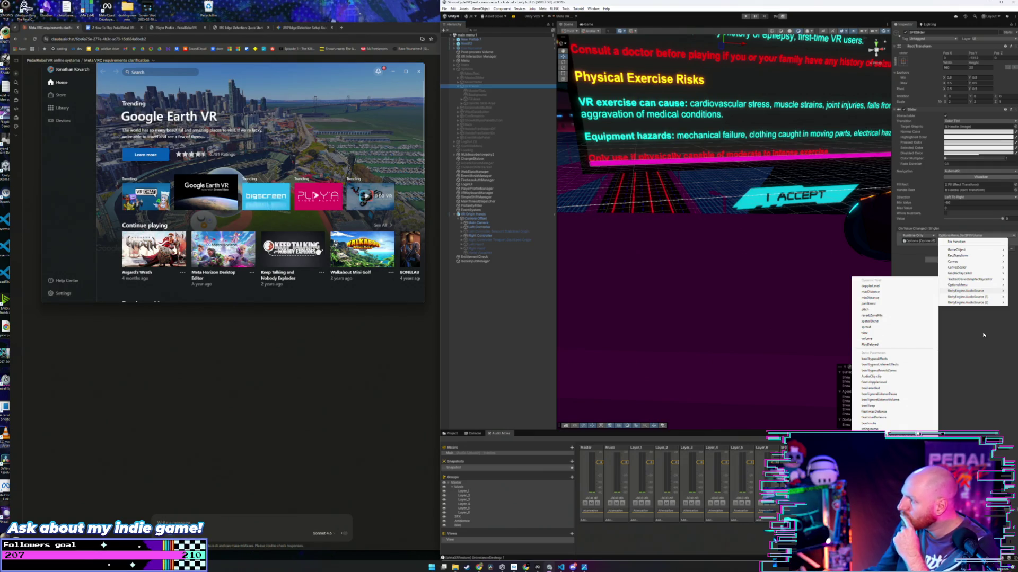
left_click(963, 313)
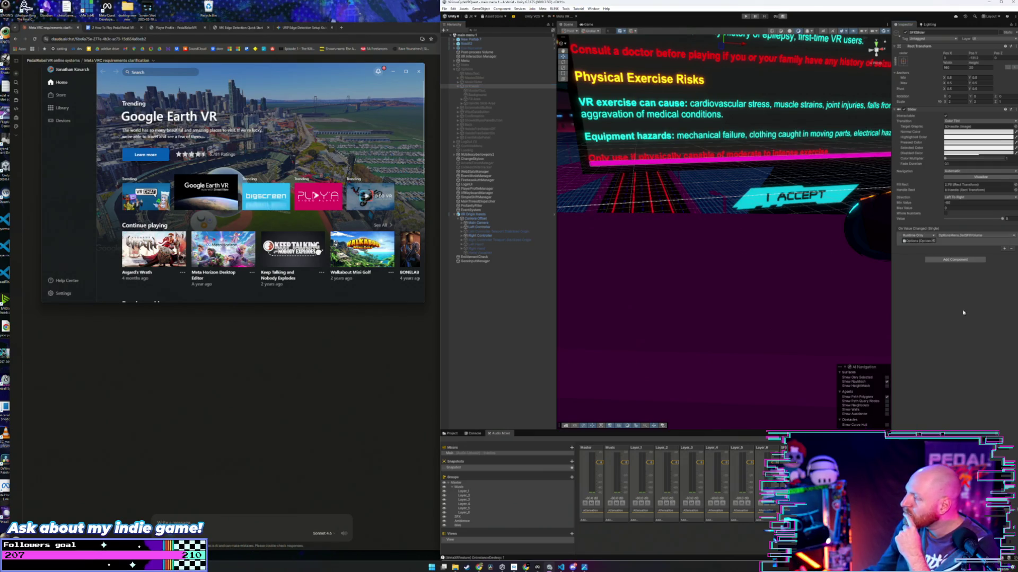
Step: Browse the slider event's target object without changing it, then select the mixer's Master group
left_click(927, 242)
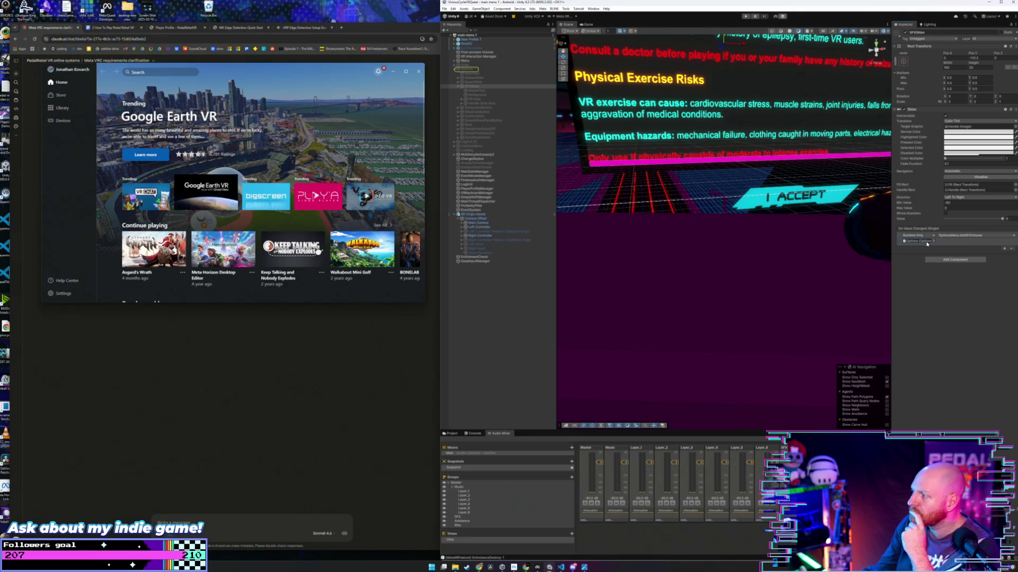
left_click(933, 241)
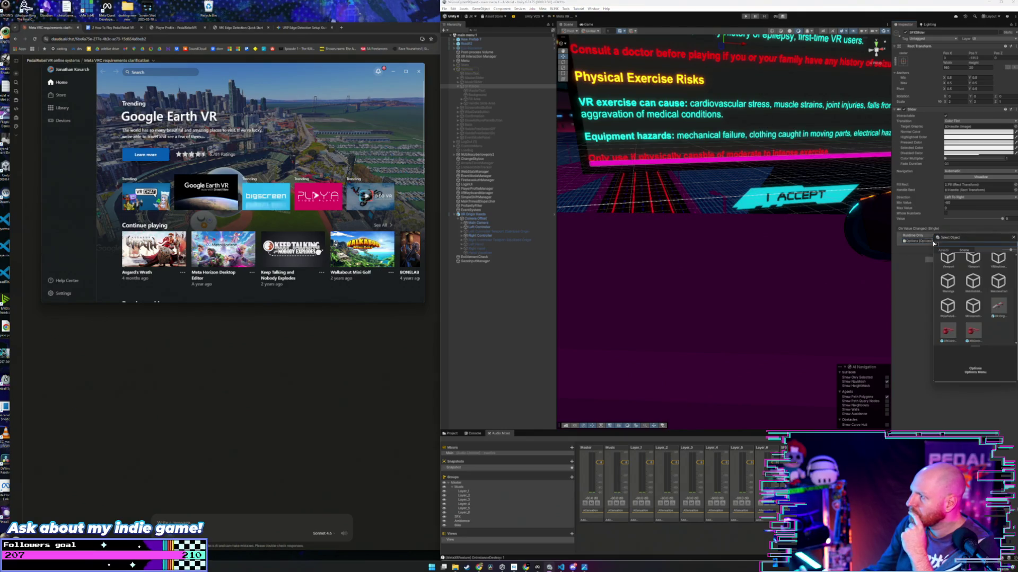
scroll(980, 254, "up", 3)
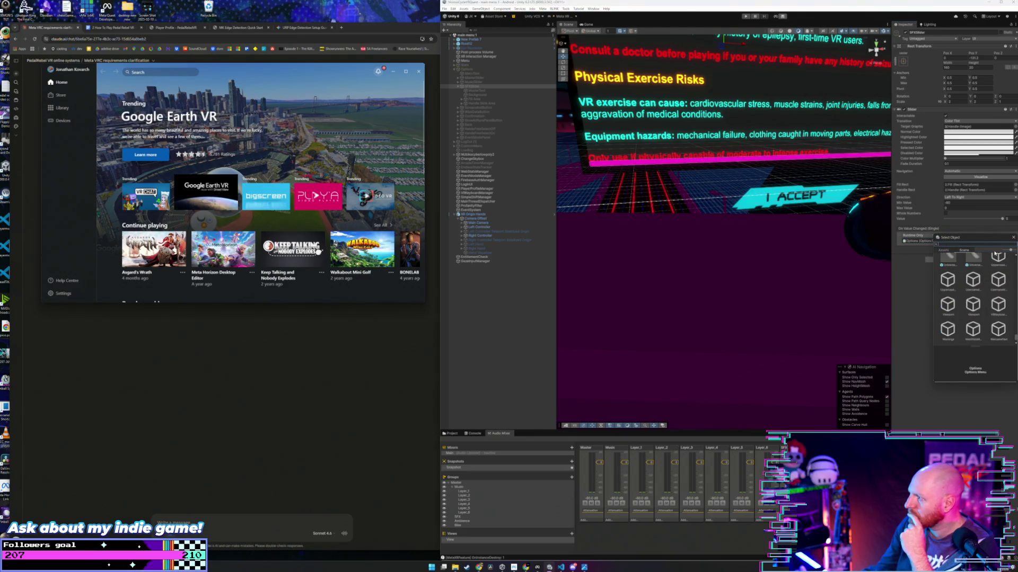
left_click(1013, 239)
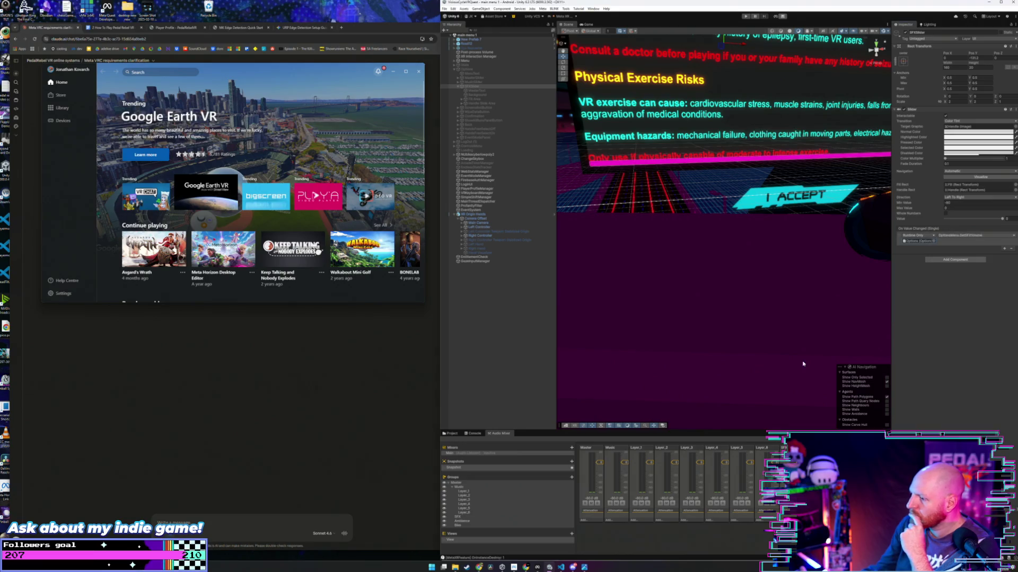
left_click(601, 446)
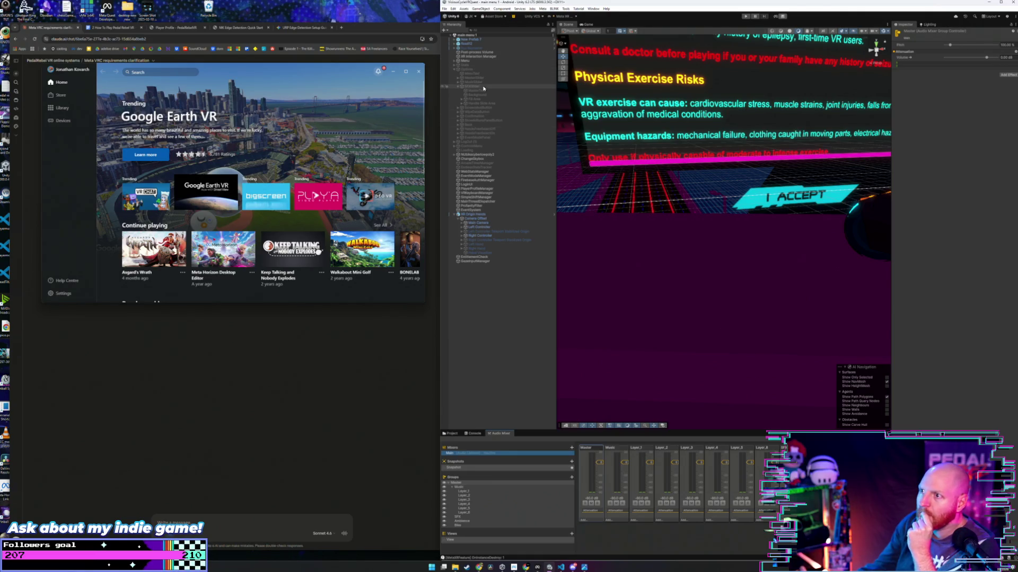
Step: Review which objects fill the Options Menu script's Master, Music and SFX audio source slots
left_click(482, 70)
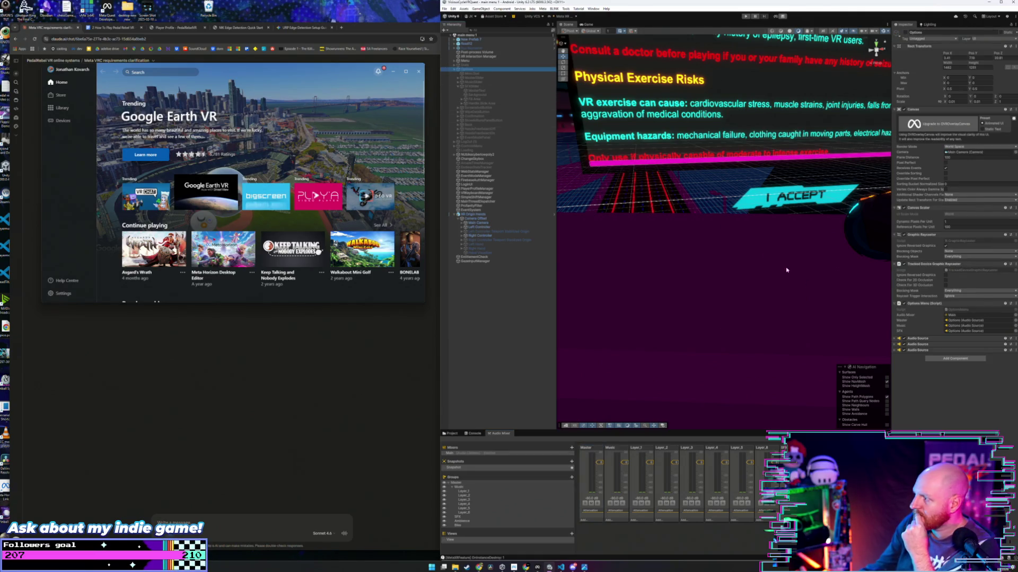
left_click(975, 320)
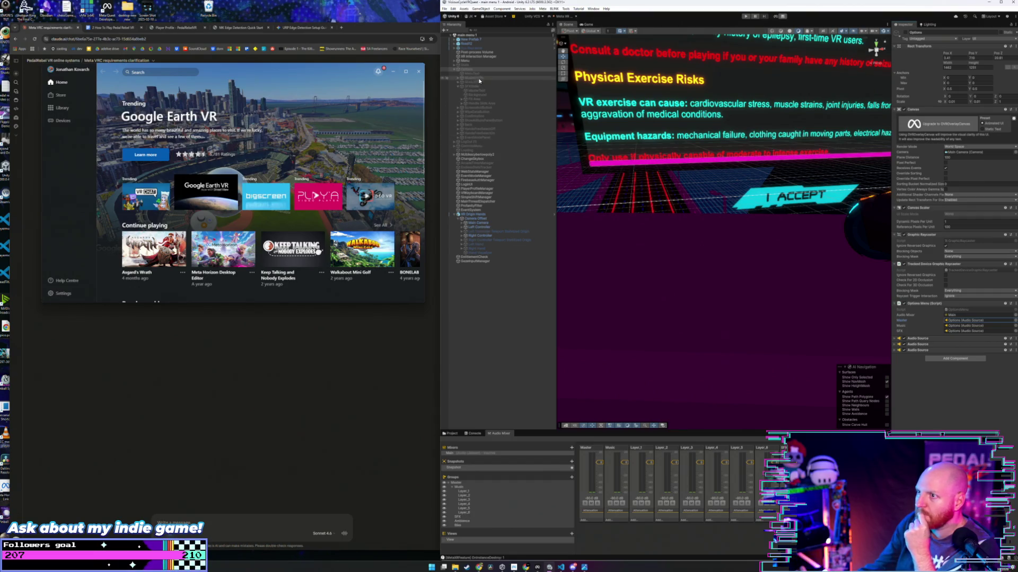
left_click(893, 338)
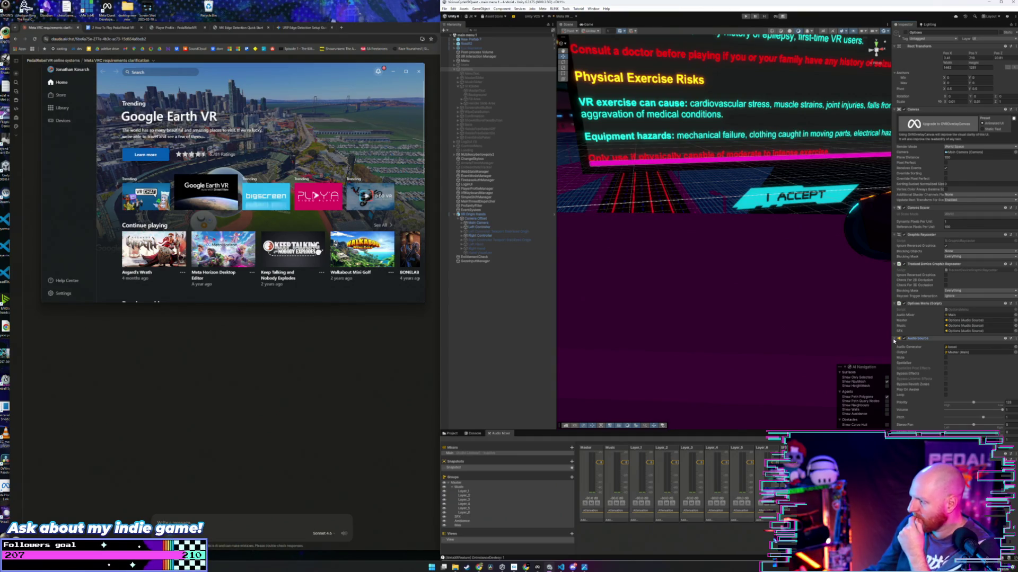
left_click(894, 338)
left_click(956, 326)
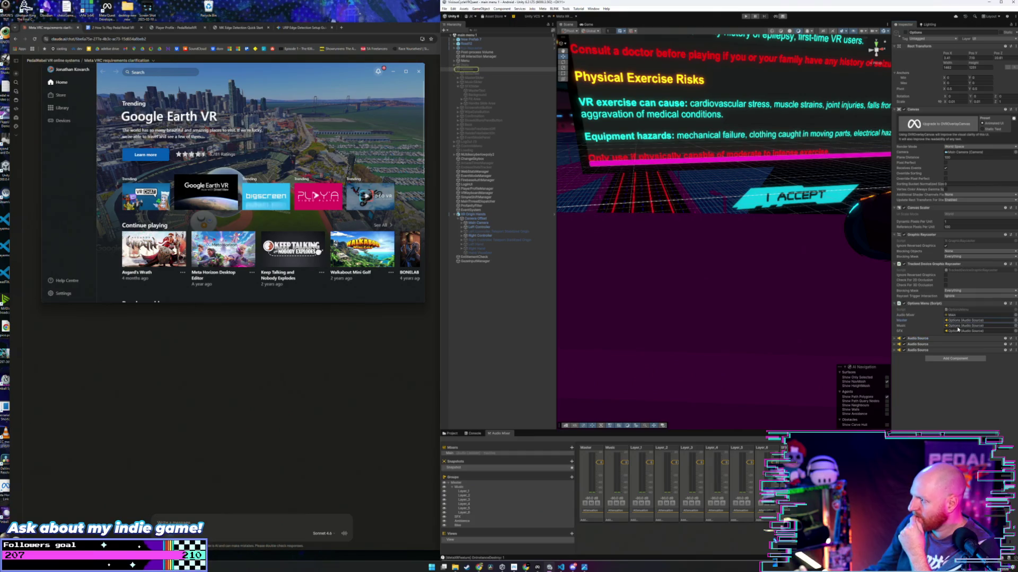
left_click(957, 331)
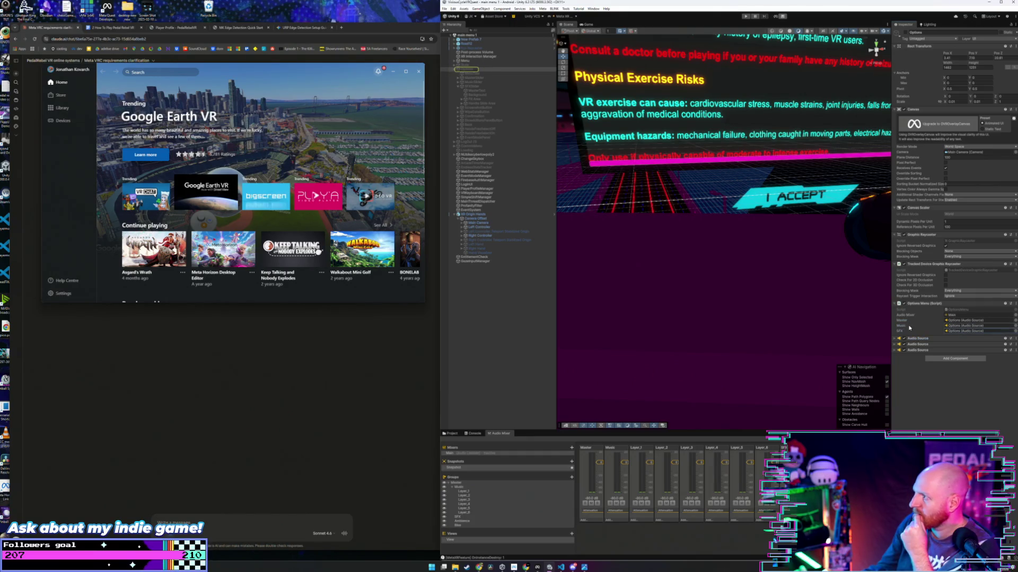
Step: Inspect the SFXSlider's On Value Changed target and function list without changes, then reselect Options
left_click(630, 248)
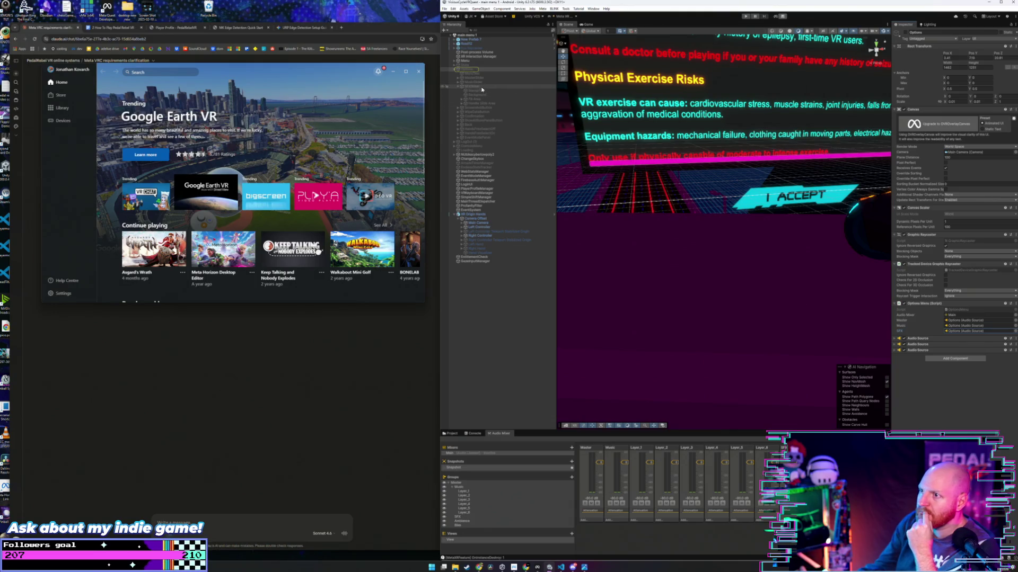
left_click(933, 241)
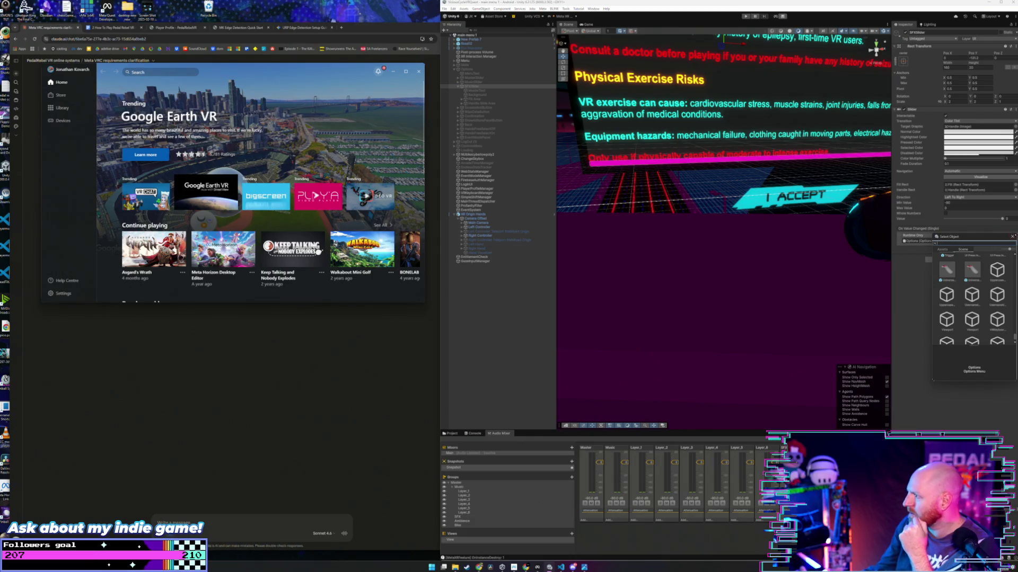
scroll(1014, 246, "up", 5)
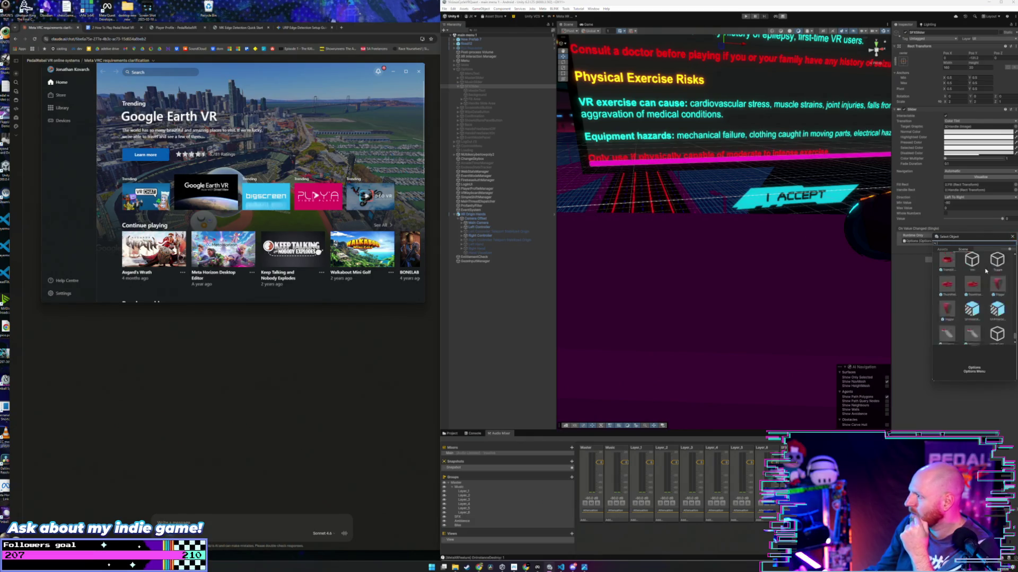
left_click(1012, 237)
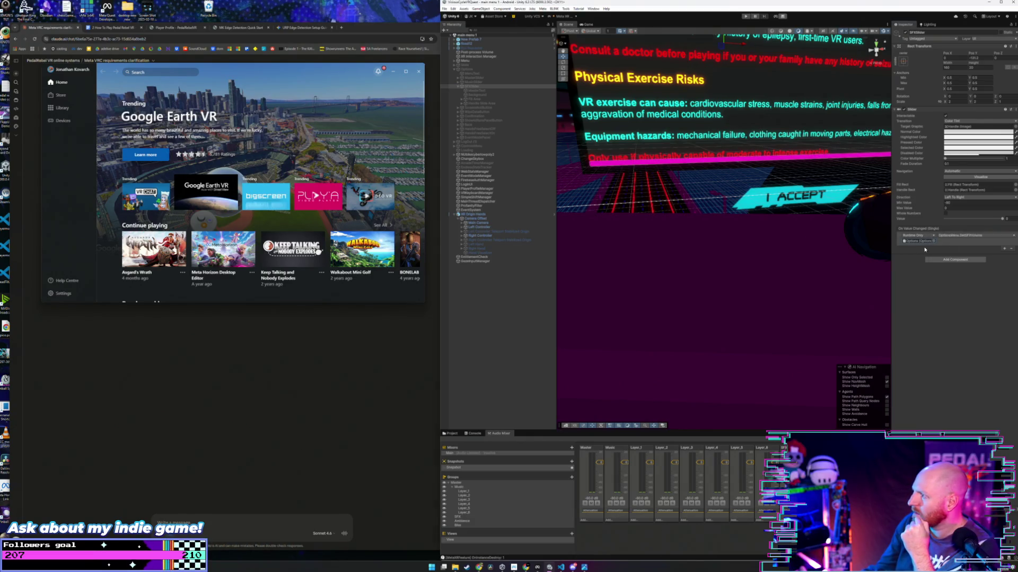
left_click(463, 70)
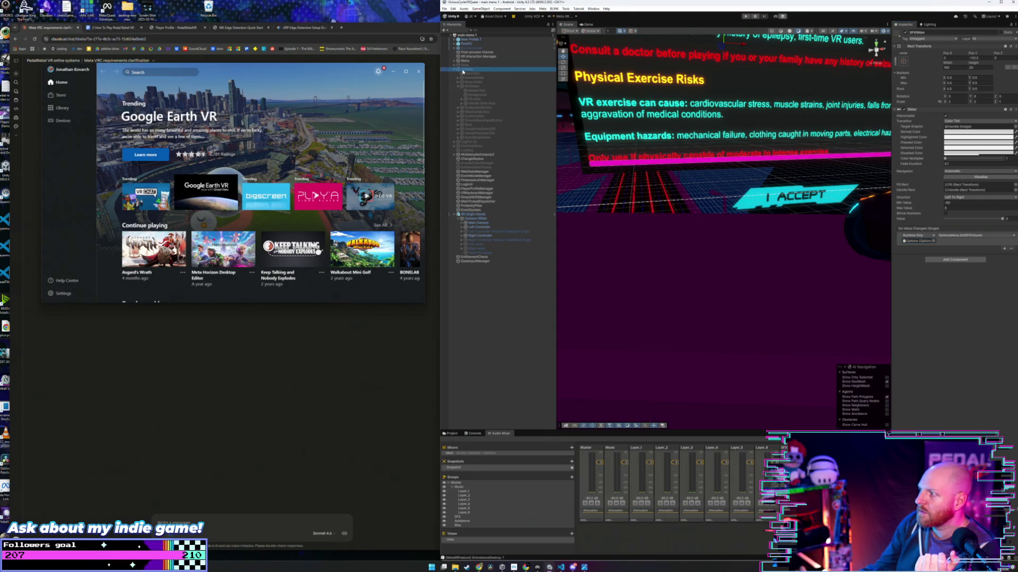
left_click(470, 87)
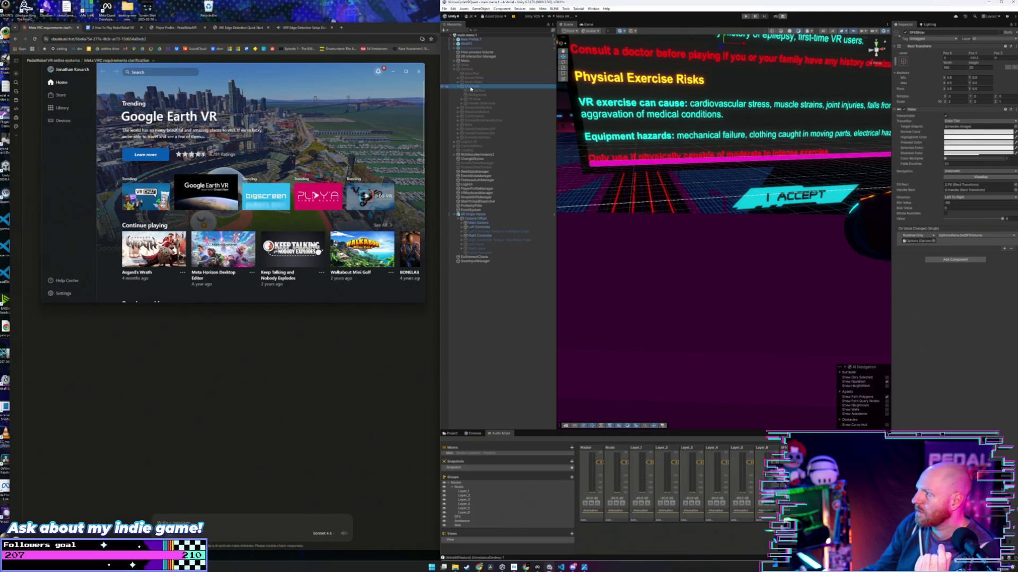
left_click(1006, 237)
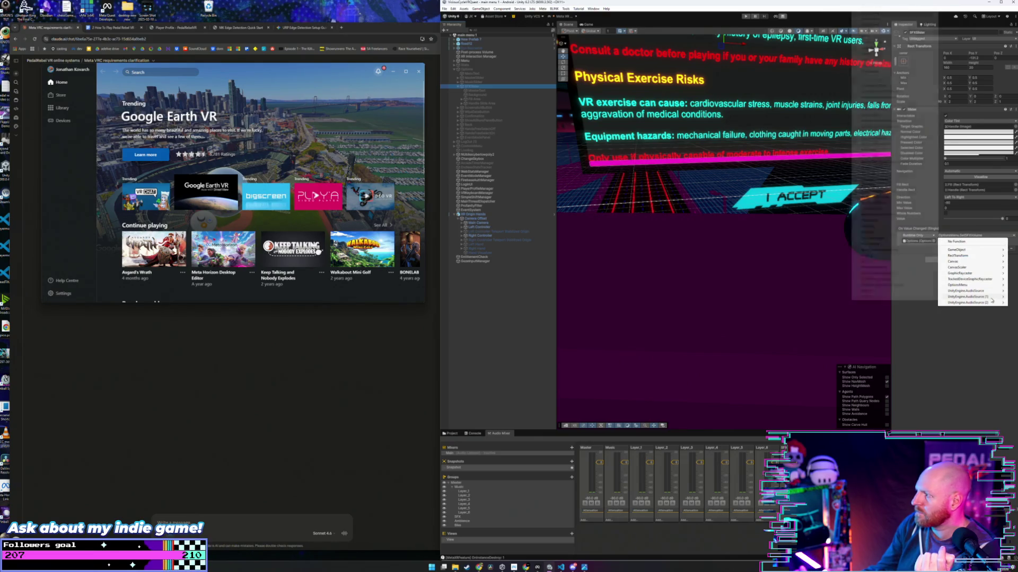
key("Escape")
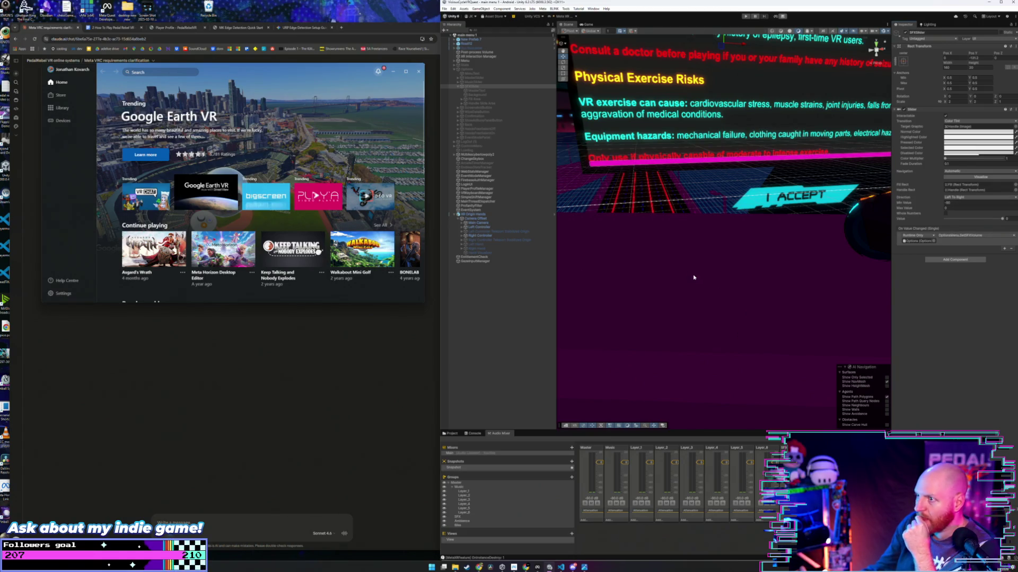
left_click(473, 70)
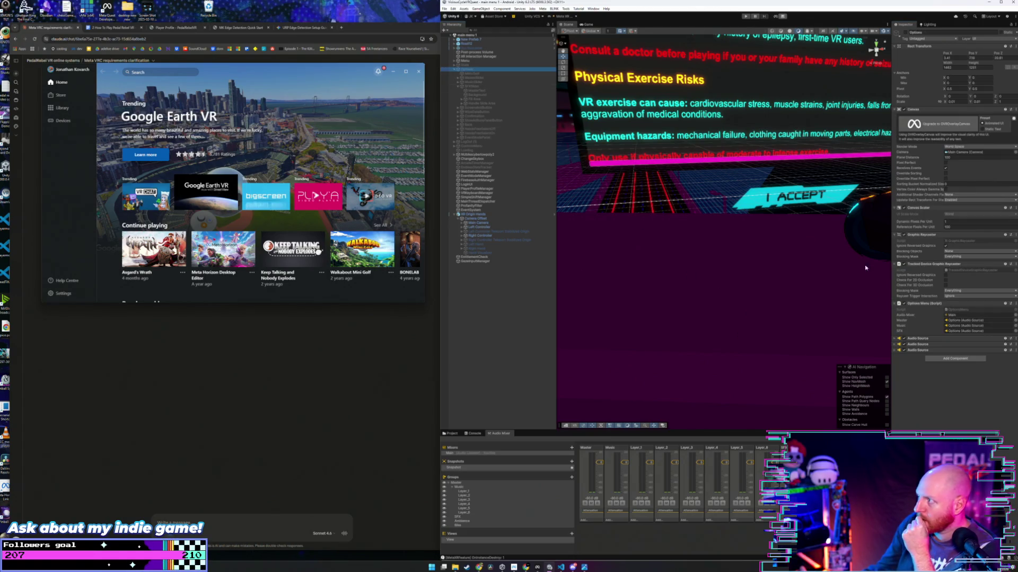
Step: Open OptionsMenu.cs via Edit Script, look through the Master audio source picker, then return to Claude
right_click(954, 307)
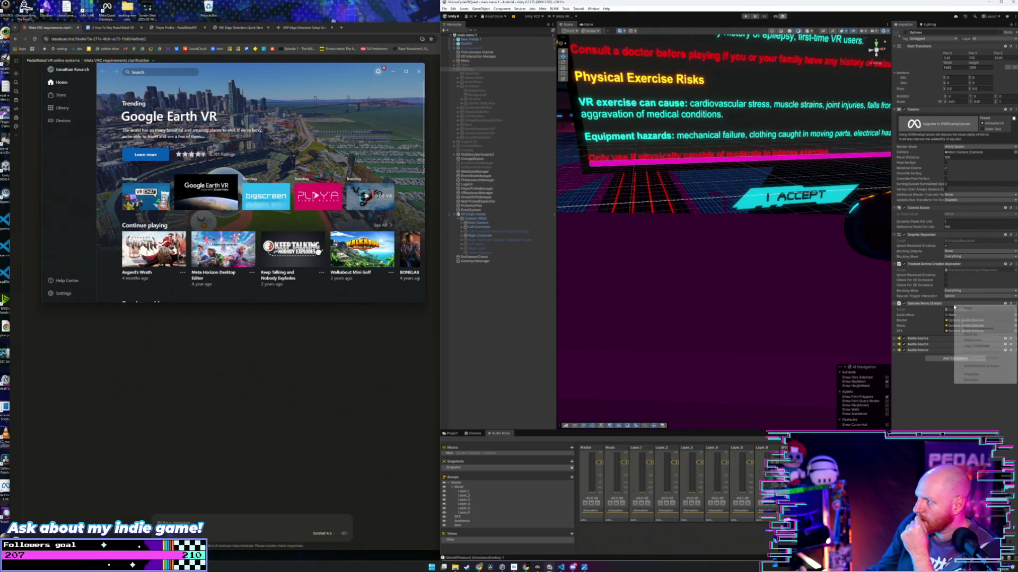
left_click(971, 380)
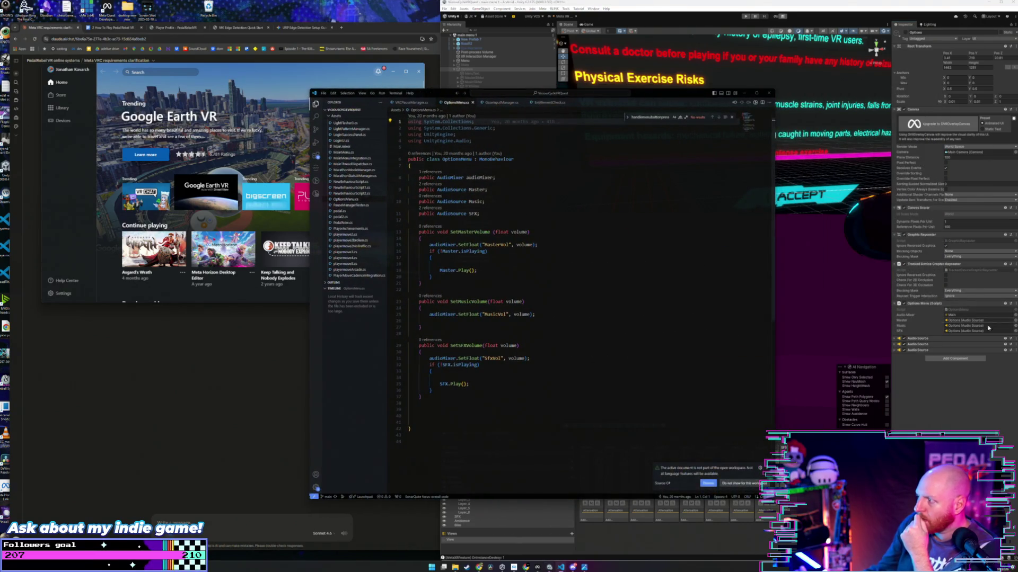
left_click(1016, 321)
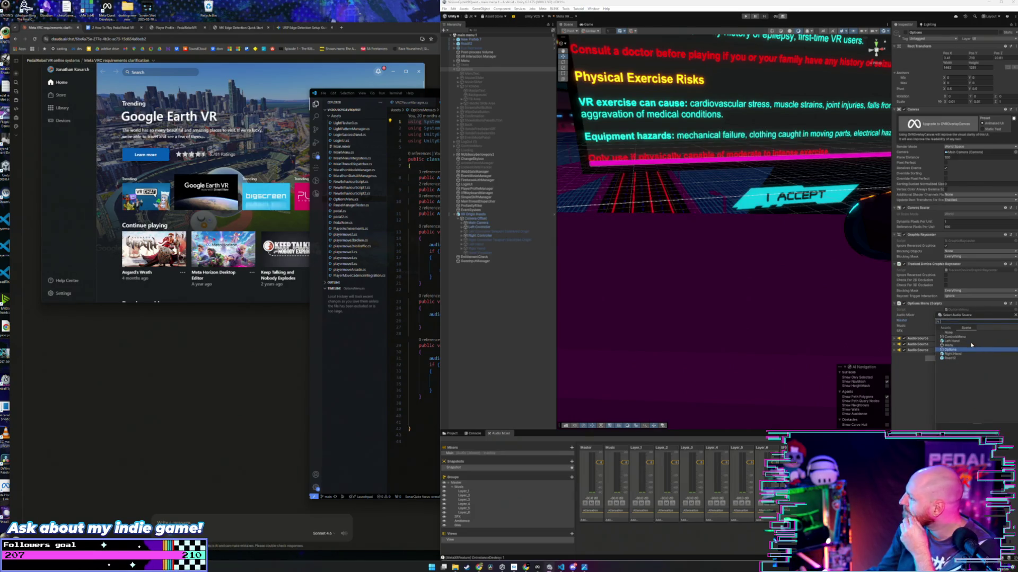
left_click_drag(977, 316, 830, 291)
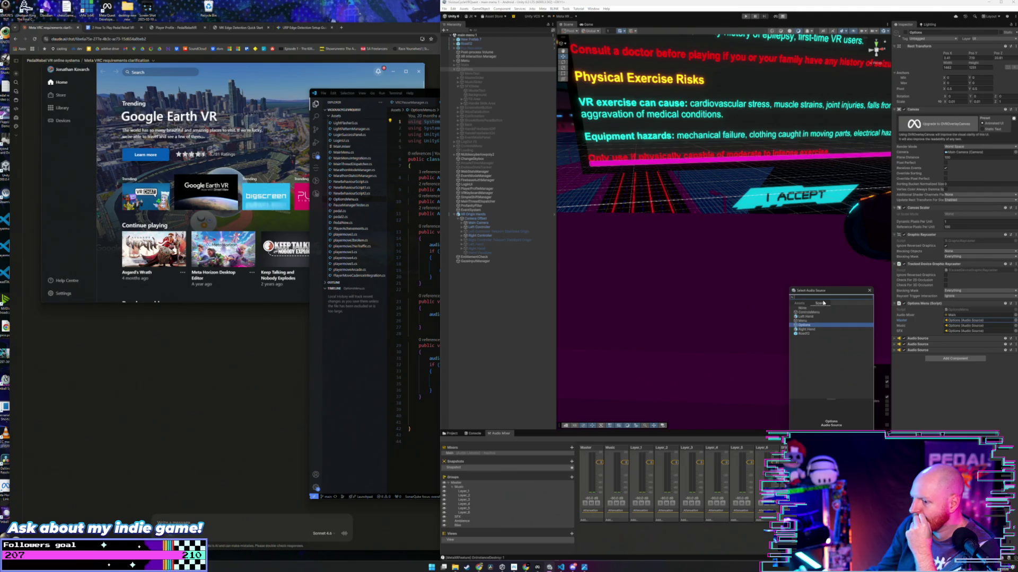
left_click(869, 290)
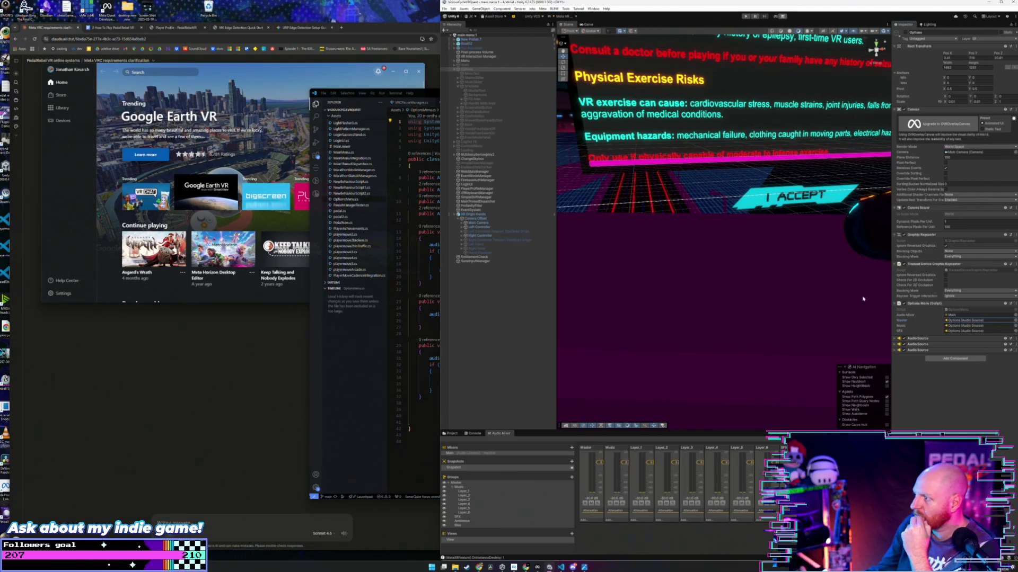
left_click(283, 364)
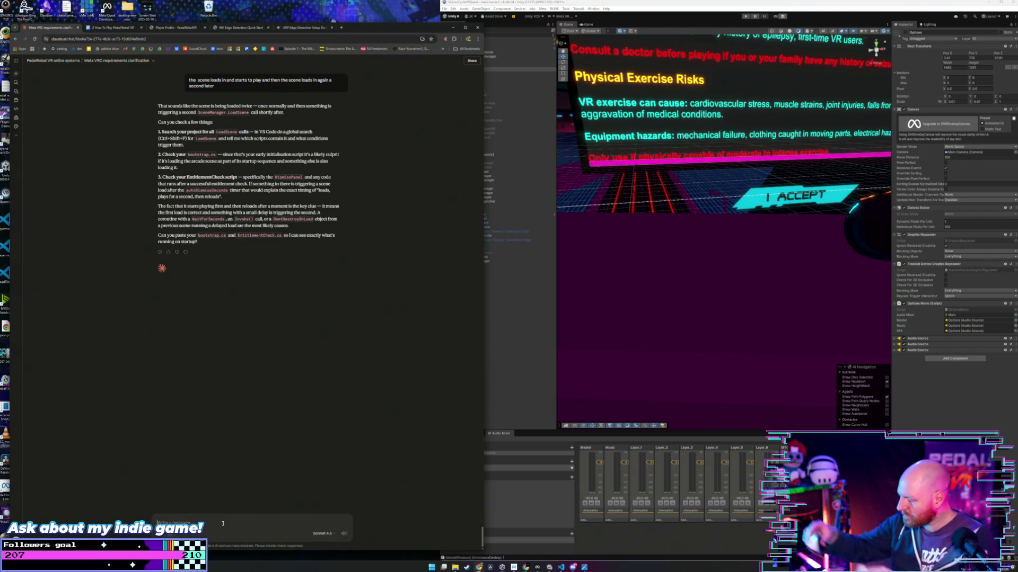
Step: Ask Claude why the options menu volume sliders stopped working after losing some mixer groups
type("my options men")
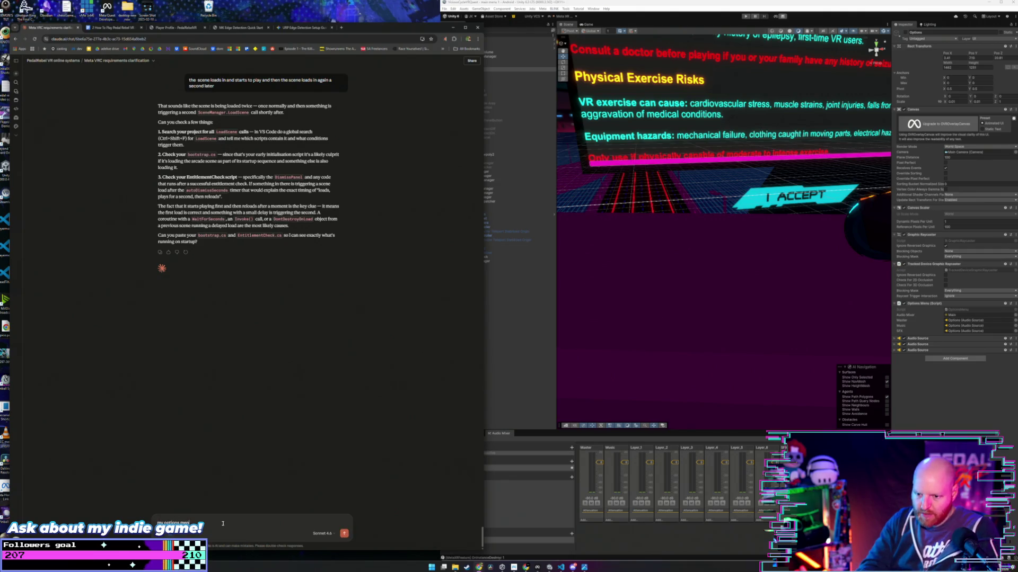
type("u volume sligers ")
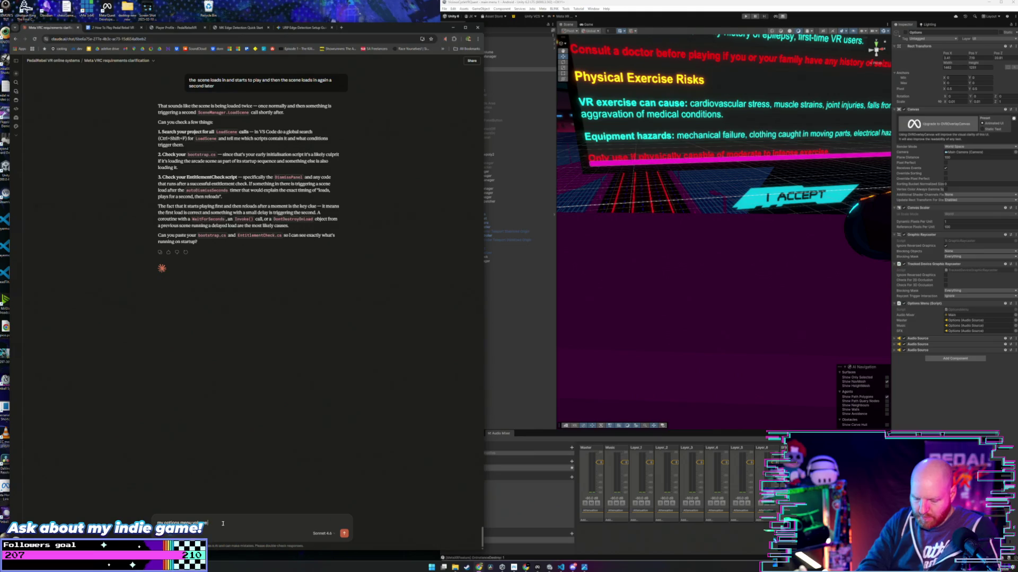
type("arent wor")
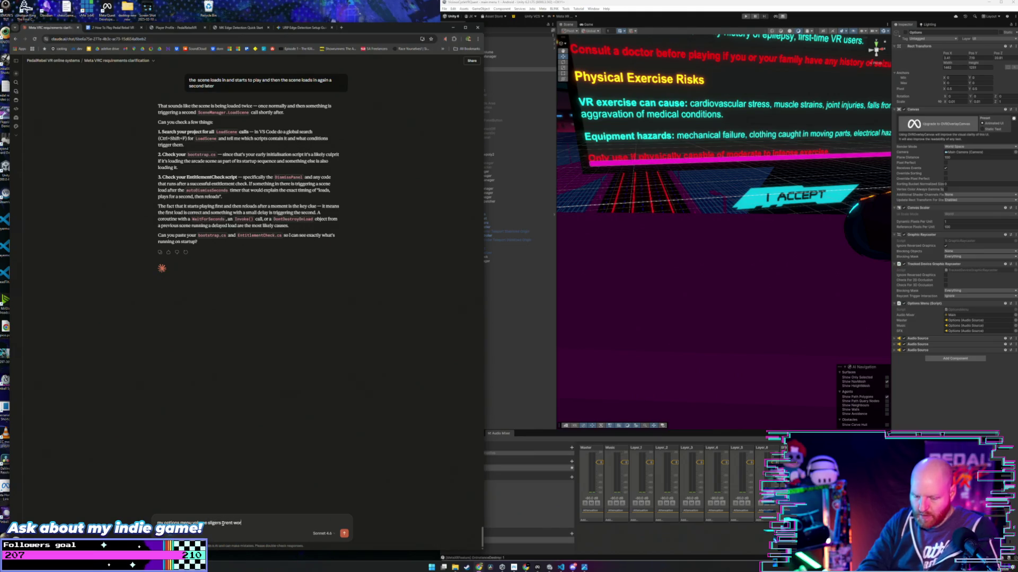
type("king anymore since i lost")
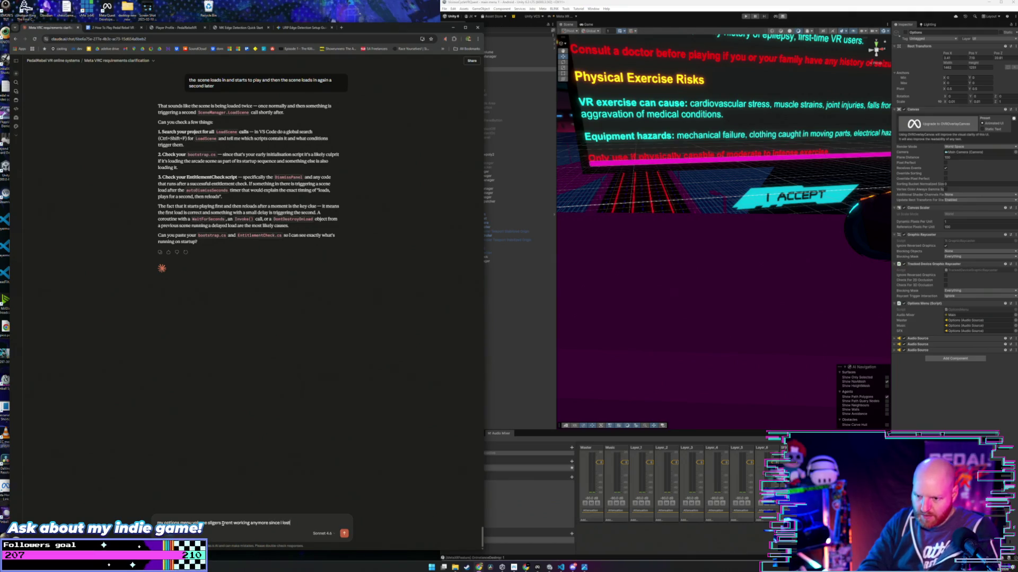
type(" some of my m")
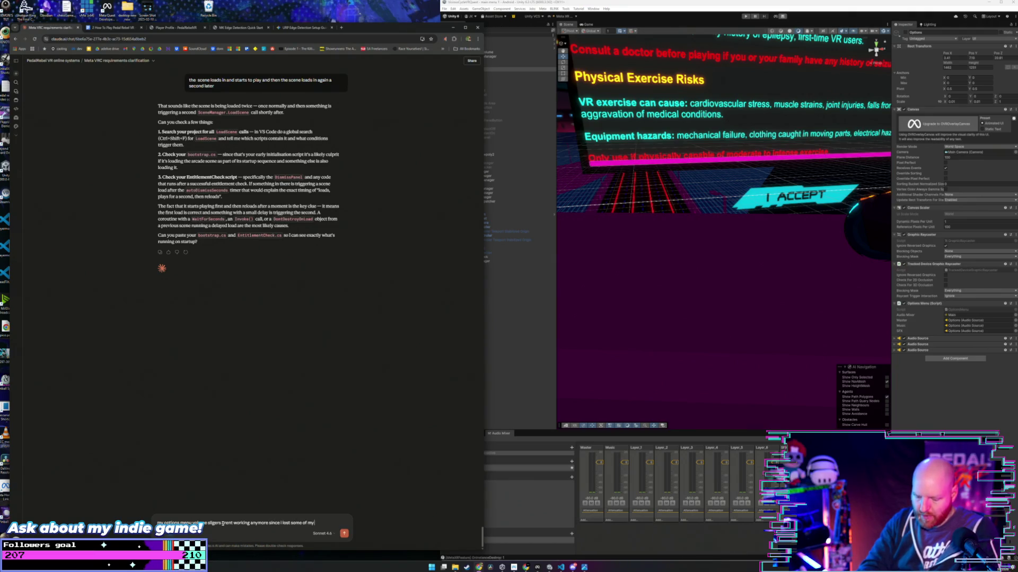
type("ixer")
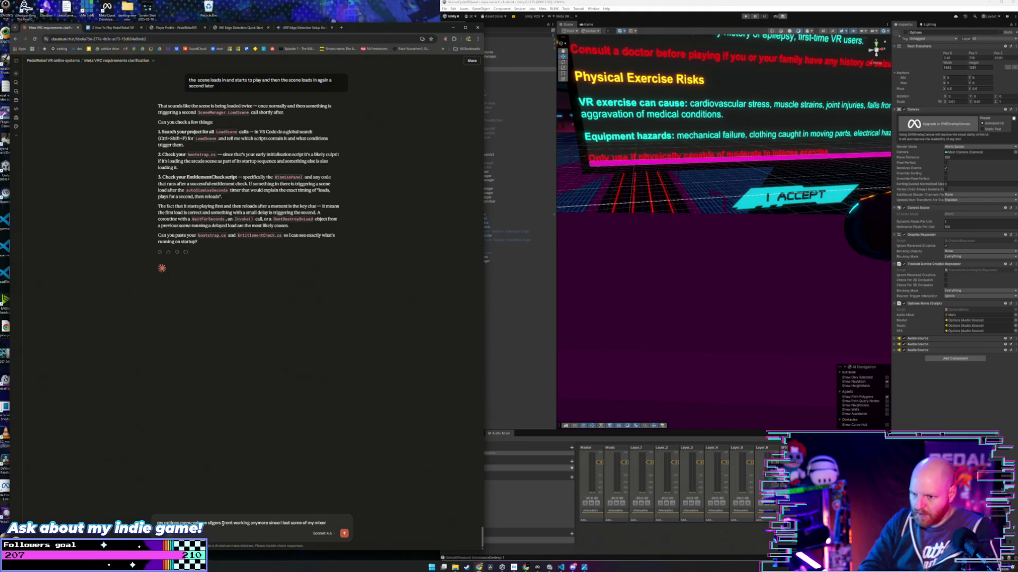
type(" groups and h")
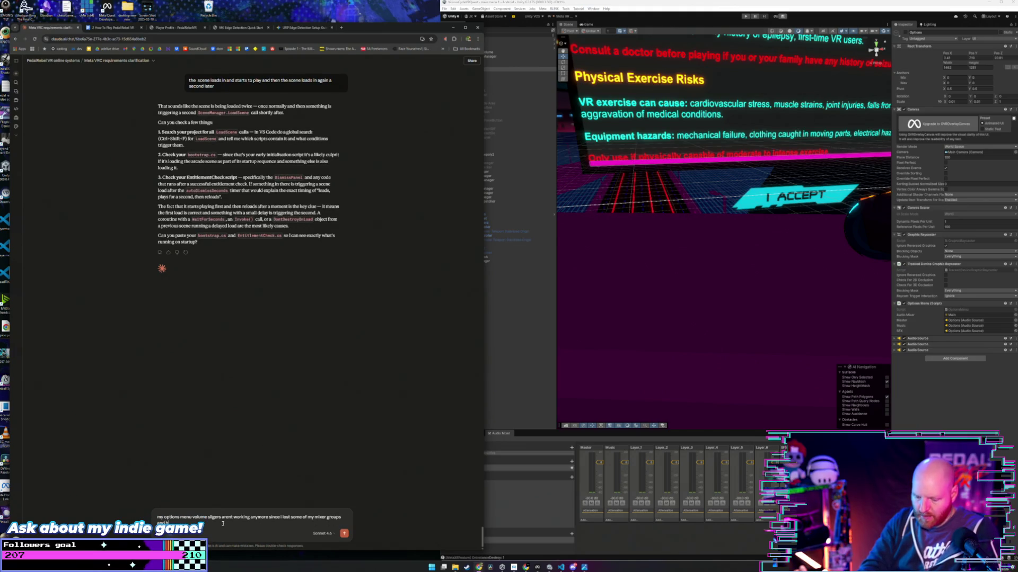
type("ave had to re")
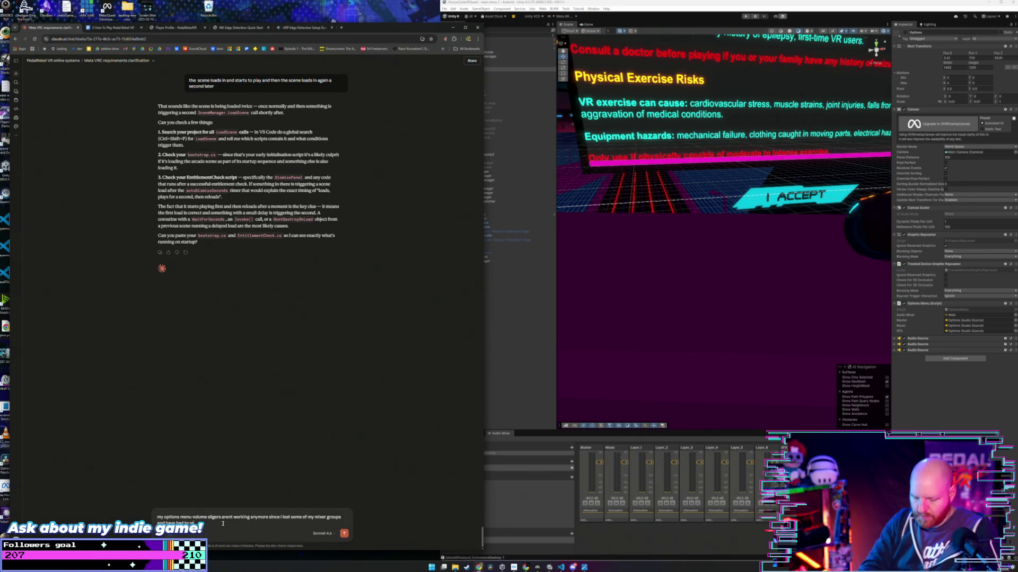
type("create them can you help me")
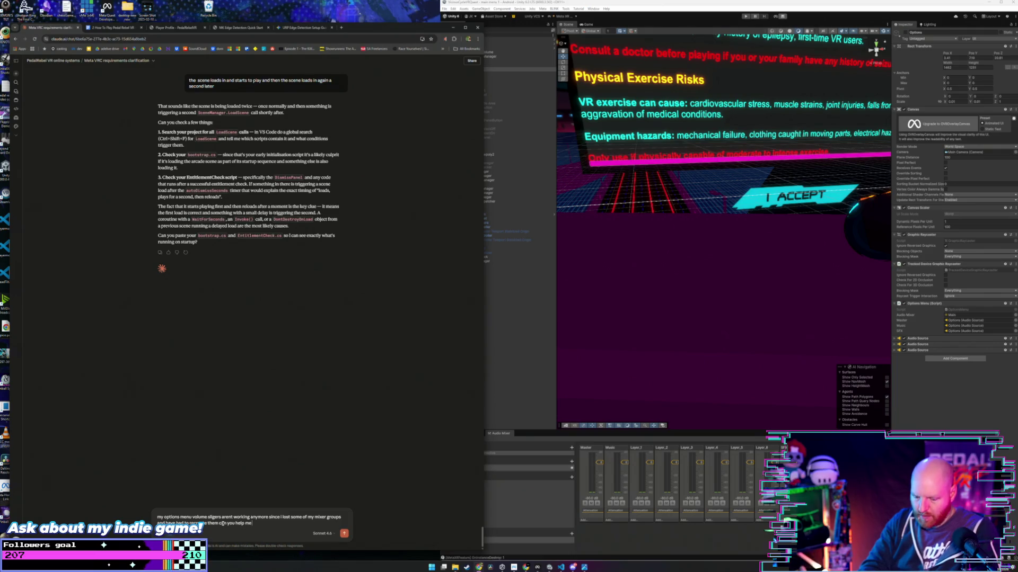
type(" rebind them properly how does the options sc")
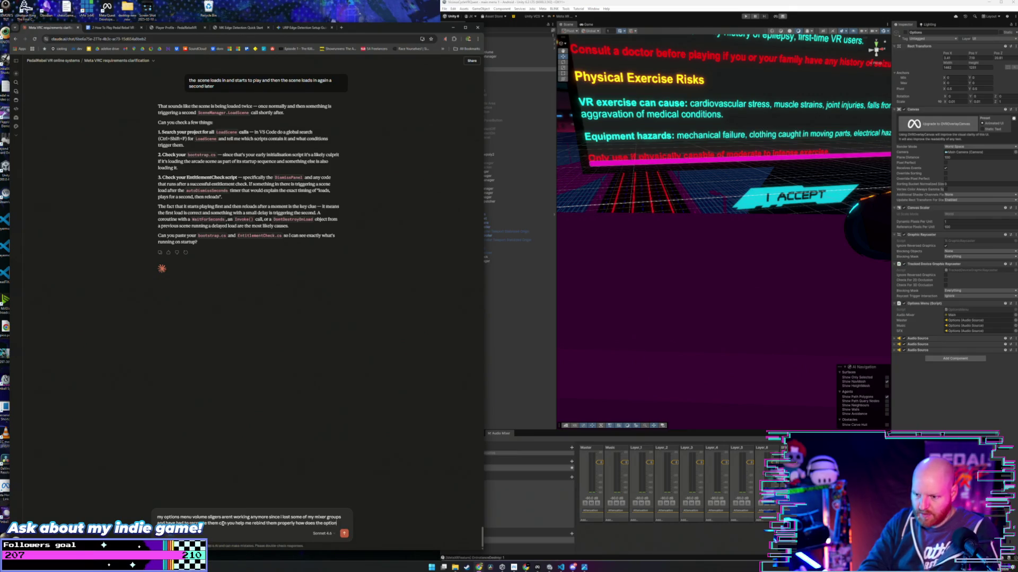
type("ript work?")
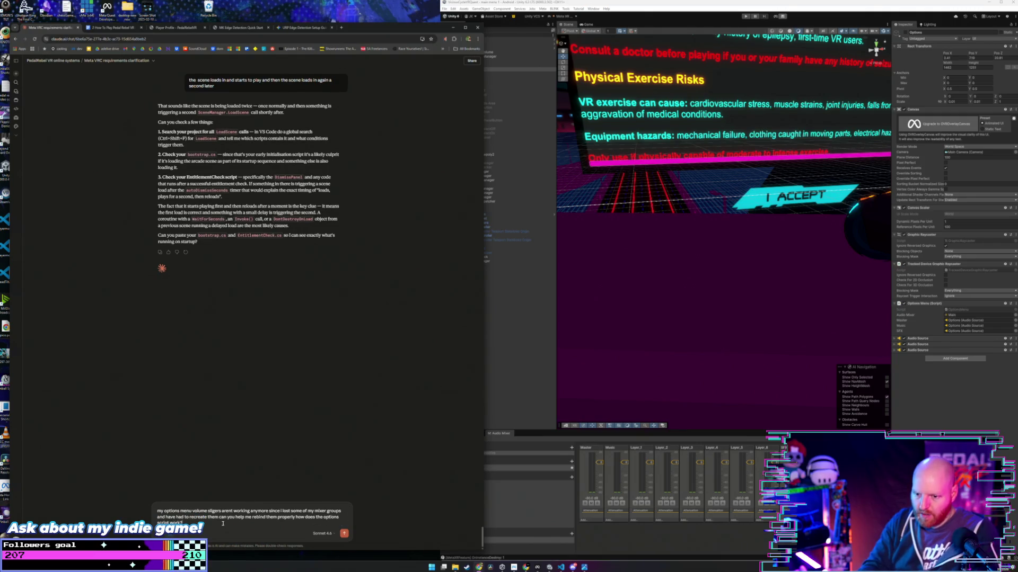
key("Return")
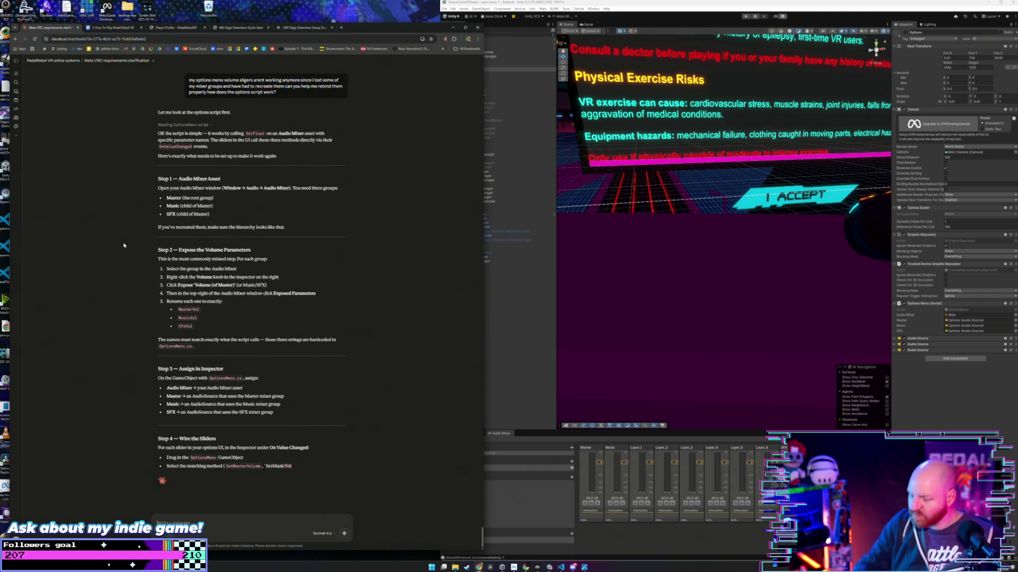
key("super+shift+s")
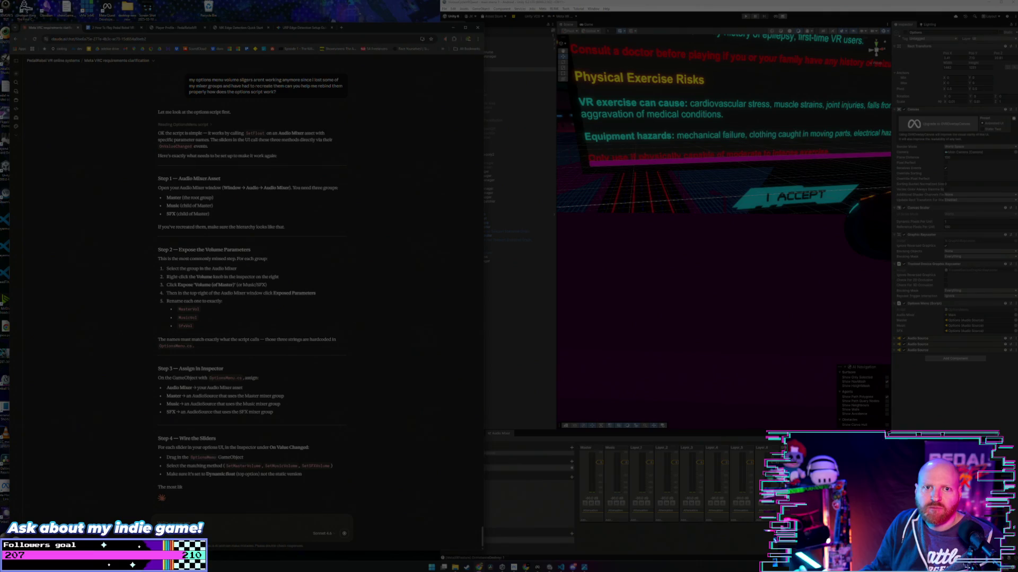
Step: Cancel the screen capture, read Claude's finished rebinding answer, and return to Unity
key("Escape")
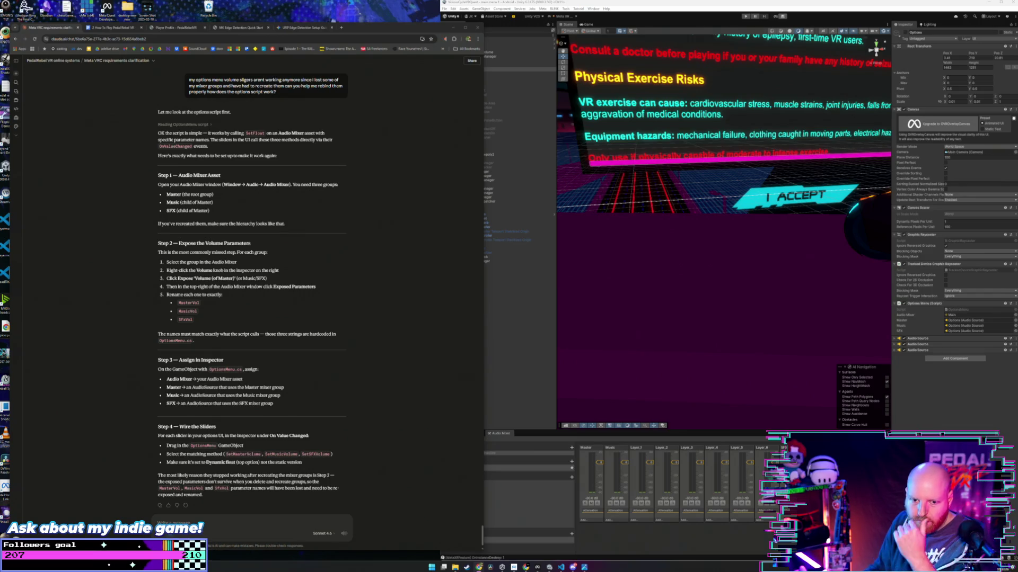
left_click(132, 209)
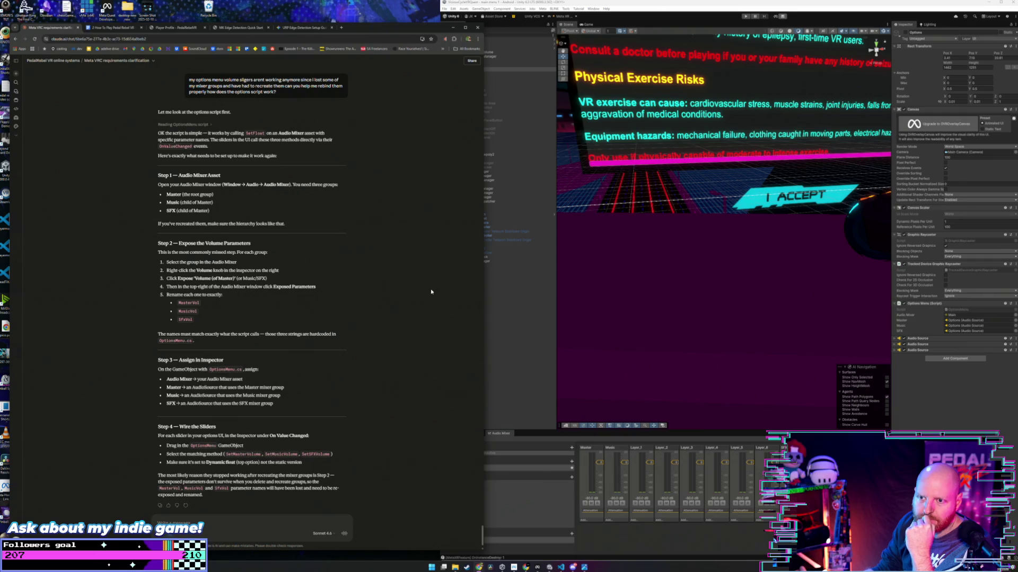
left_click(484, 289)
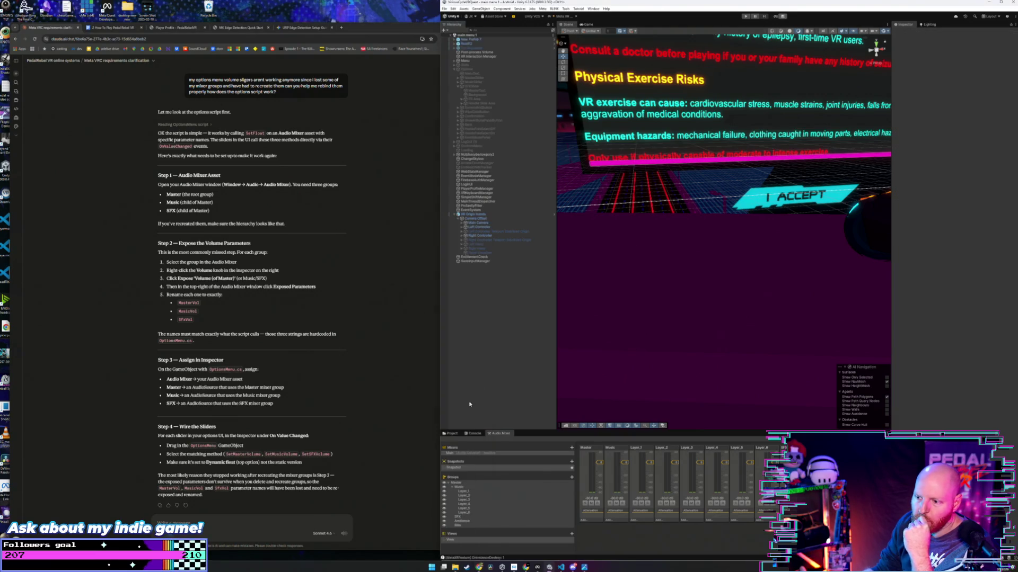
Step: Select the SFX and Music groups in the Audio Mixer and view the Music strip's effects list
left_click(451, 487)
left_click(456, 492)
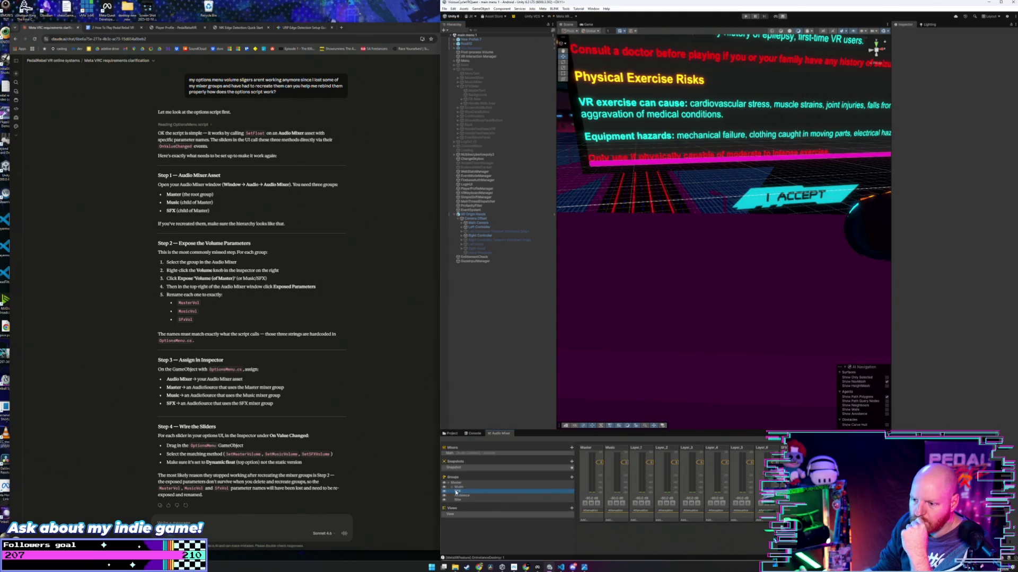
left_click(459, 497)
left_click(459, 488)
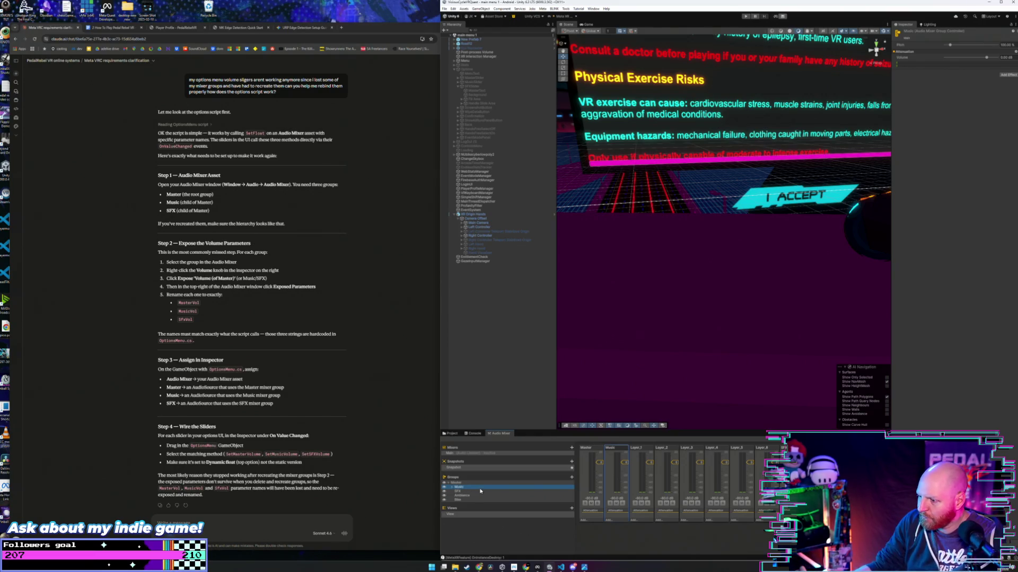
left_click(607, 522)
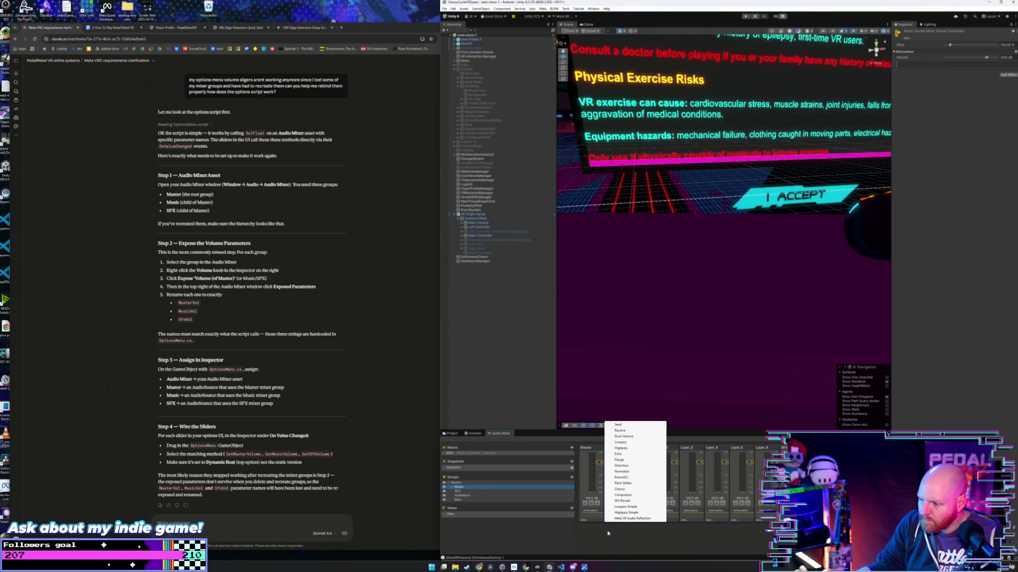
left_click(466, 487)
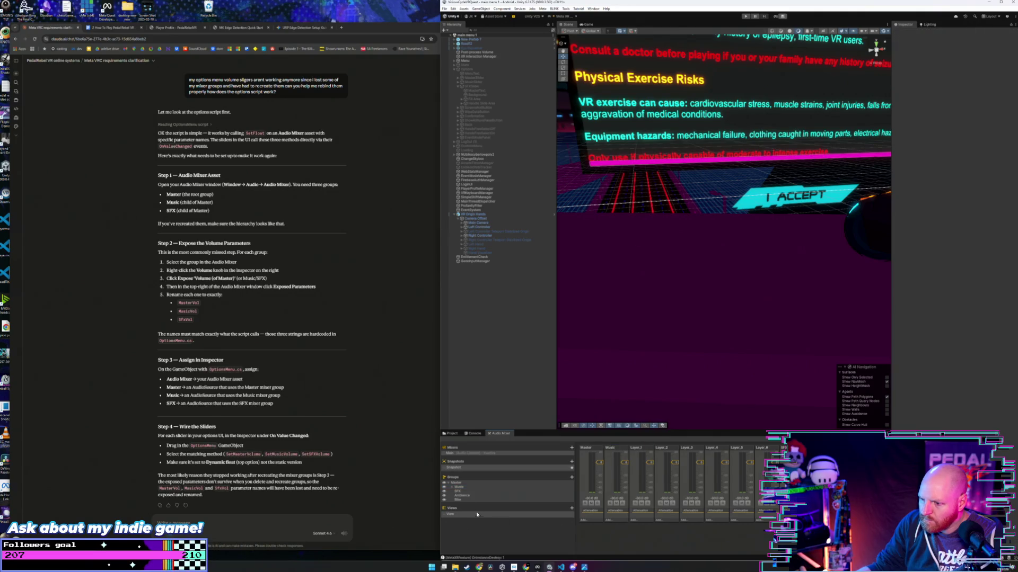
right_click(466, 489)
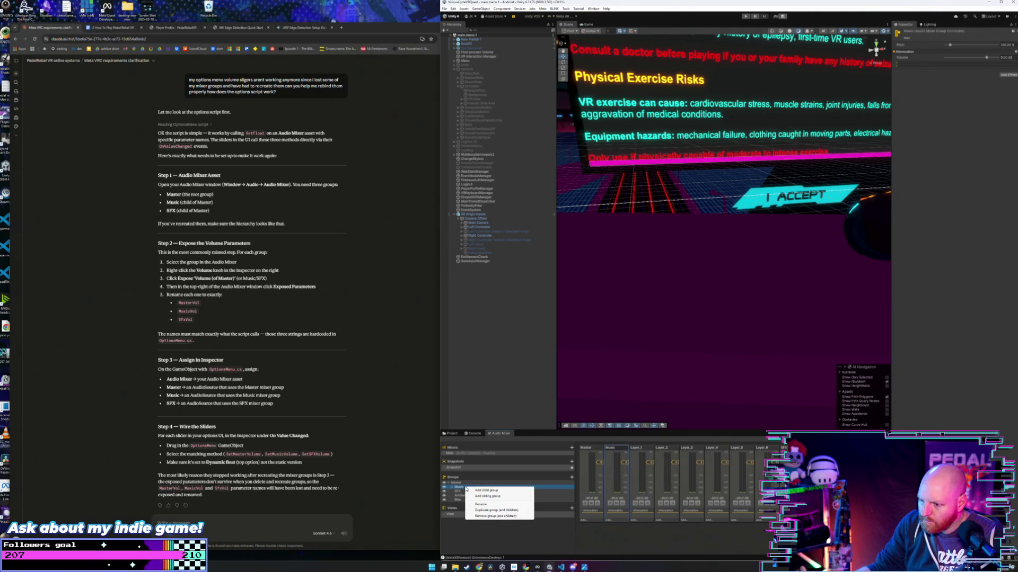
left_click(481, 504)
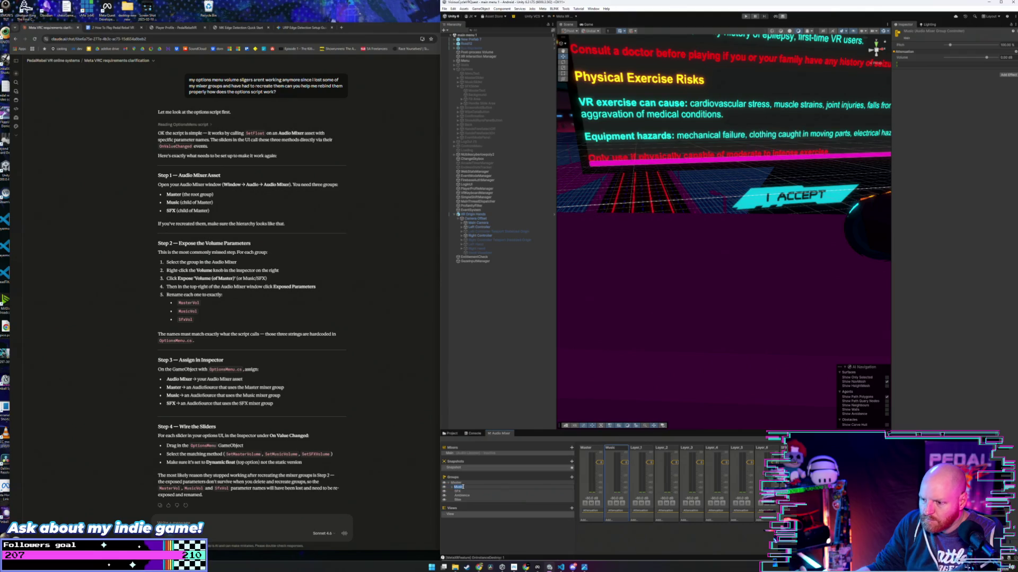
key("Return")
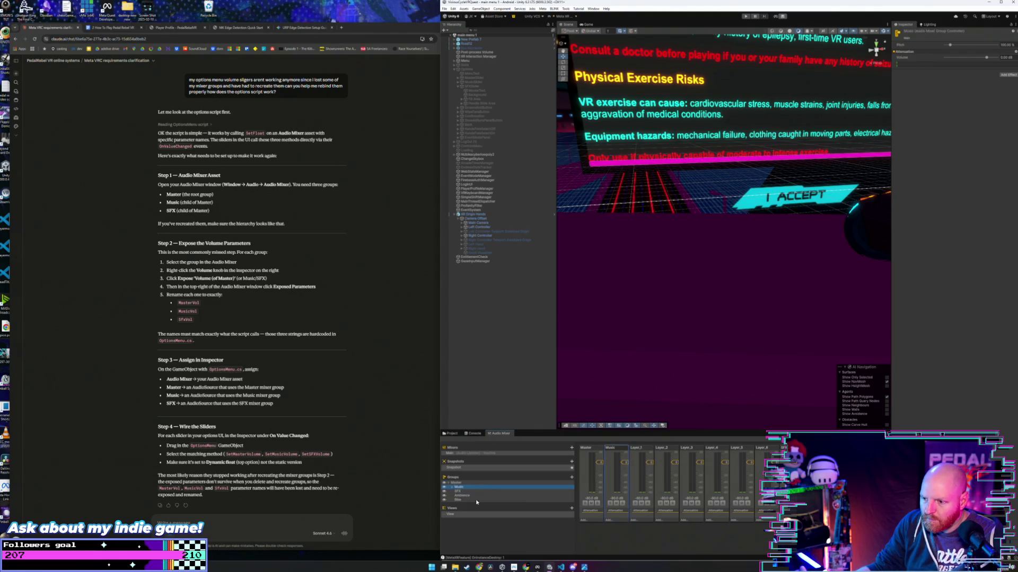
left_click(481, 516)
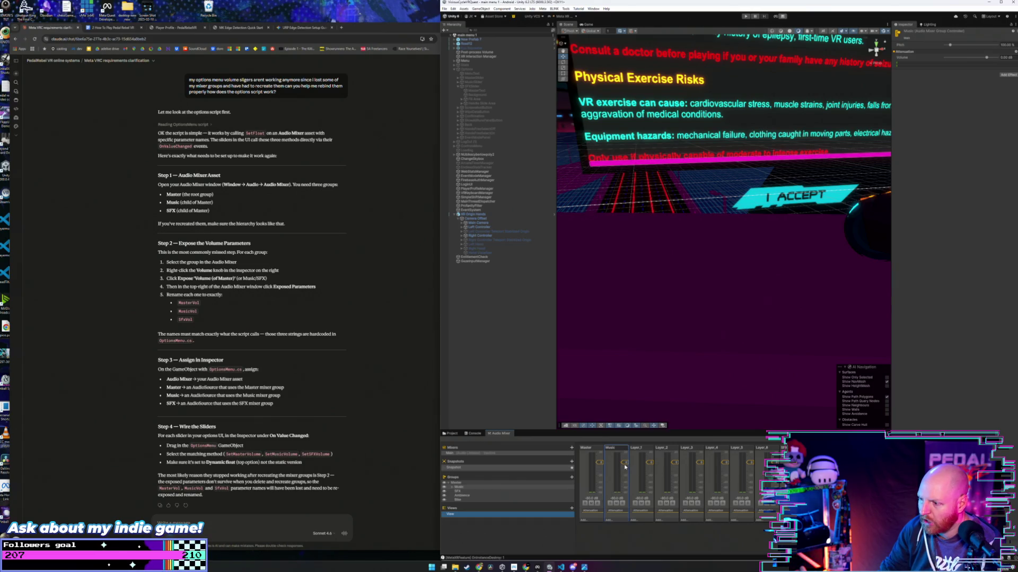
left_click(618, 513)
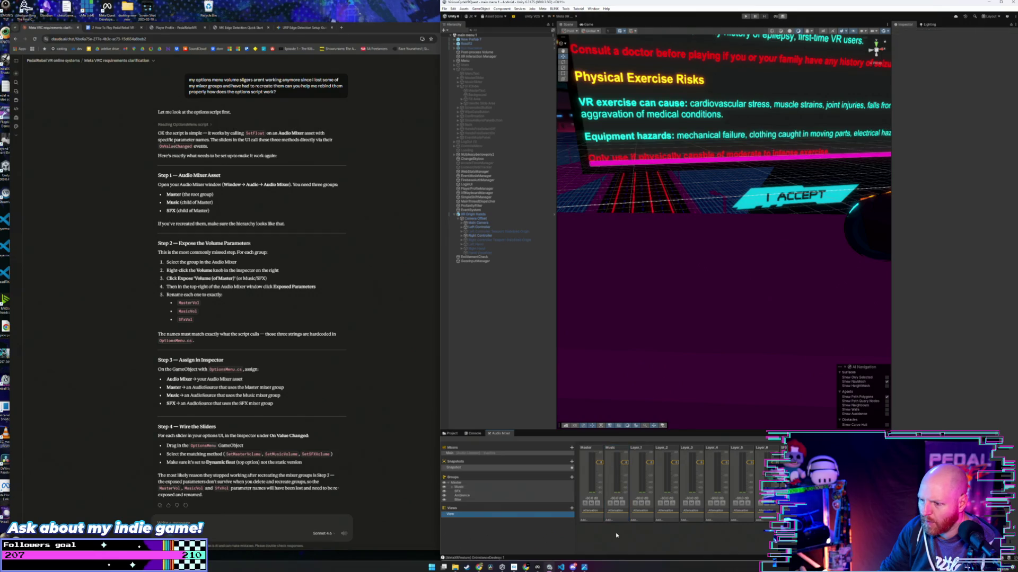
right_click(616, 450)
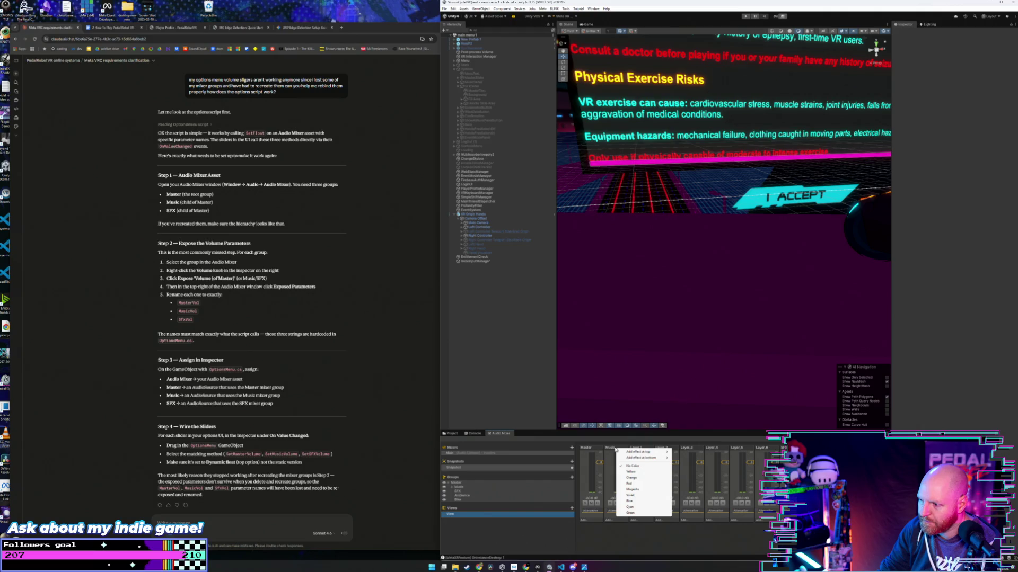
mouse_move(628, 454)
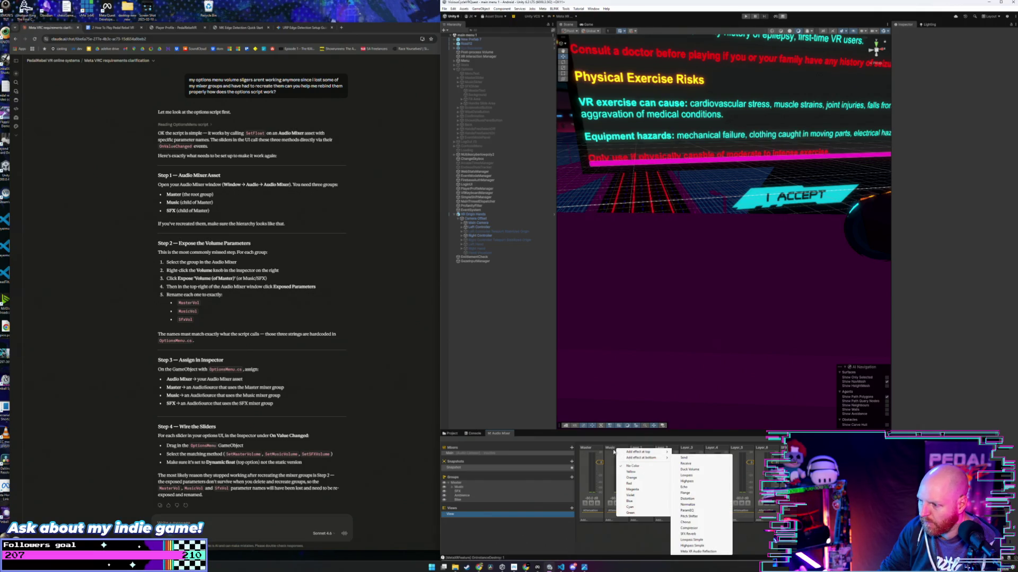
left_click(610, 450)
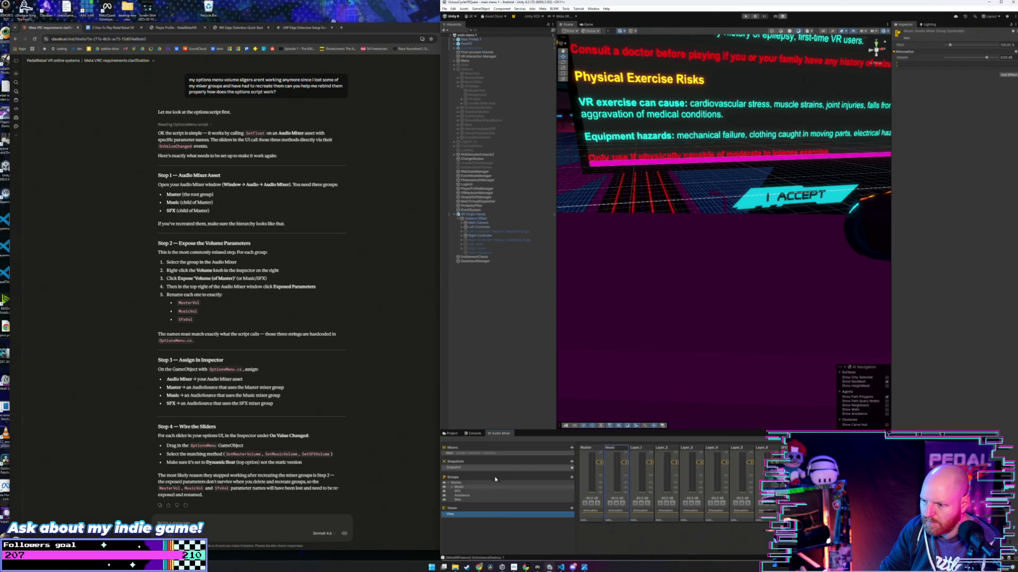
left_click(458, 487)
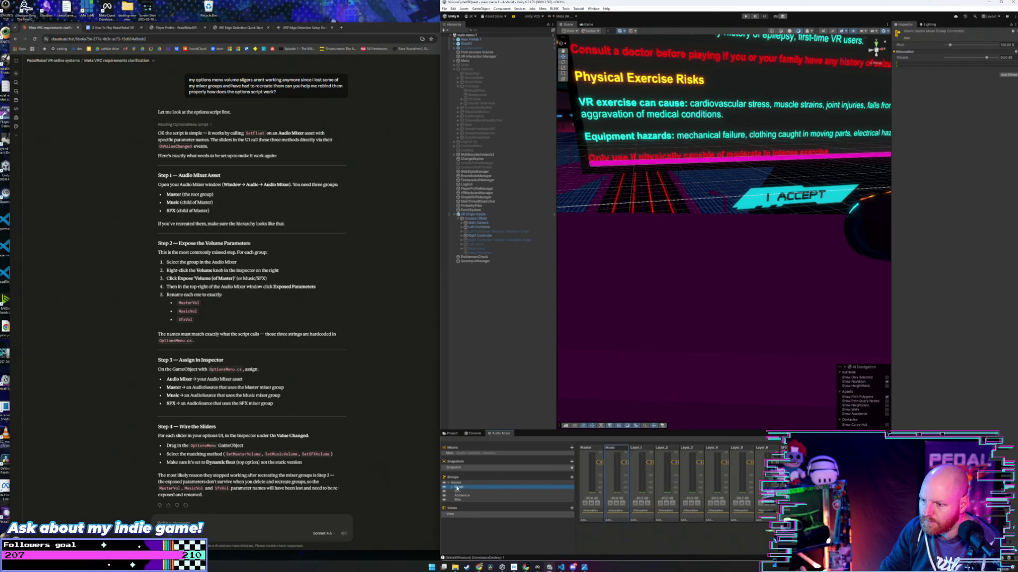
right_click(459, 488)
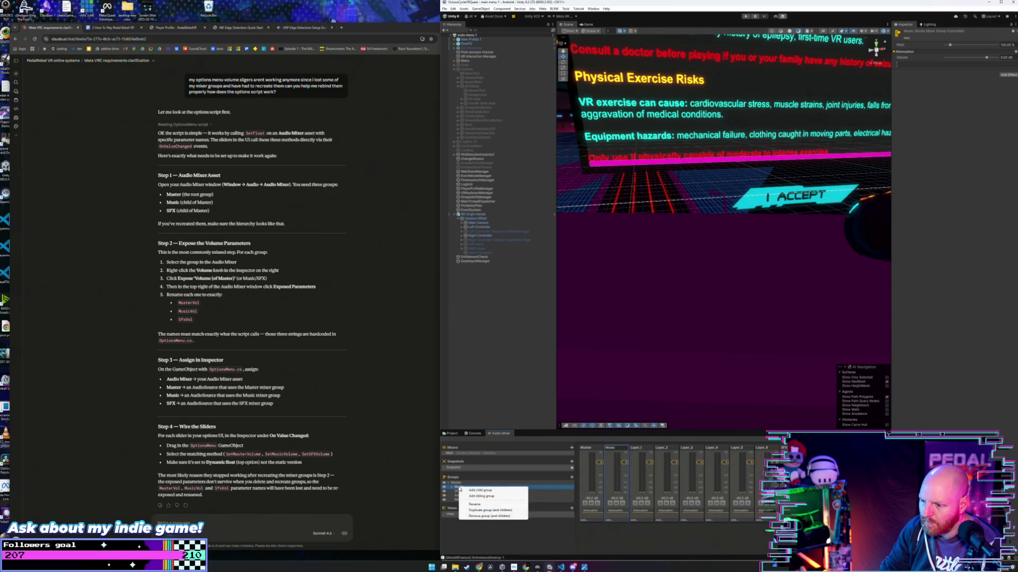
left_click(475, 504)
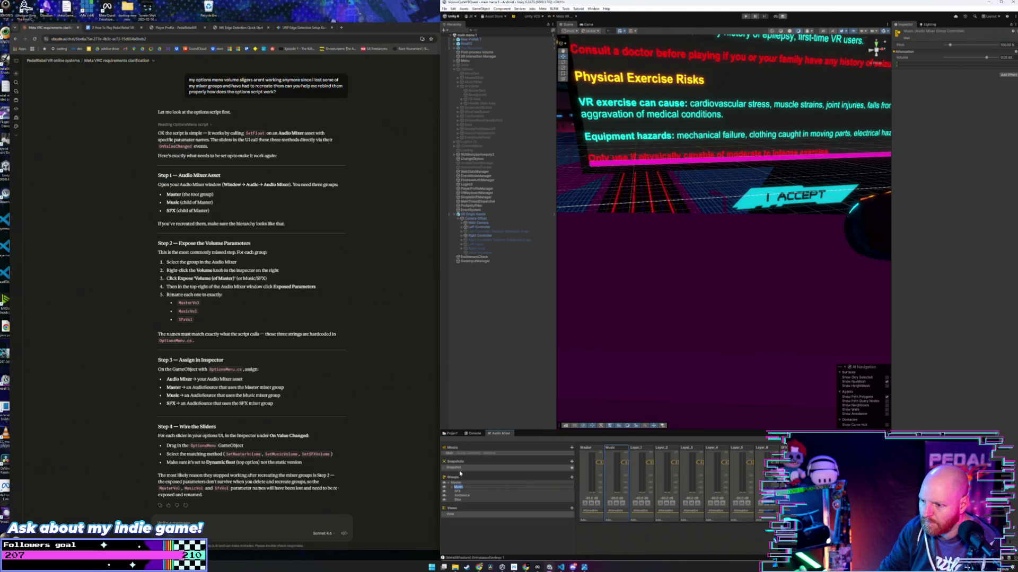
right_click(618, 499)
left_click(615, 498)
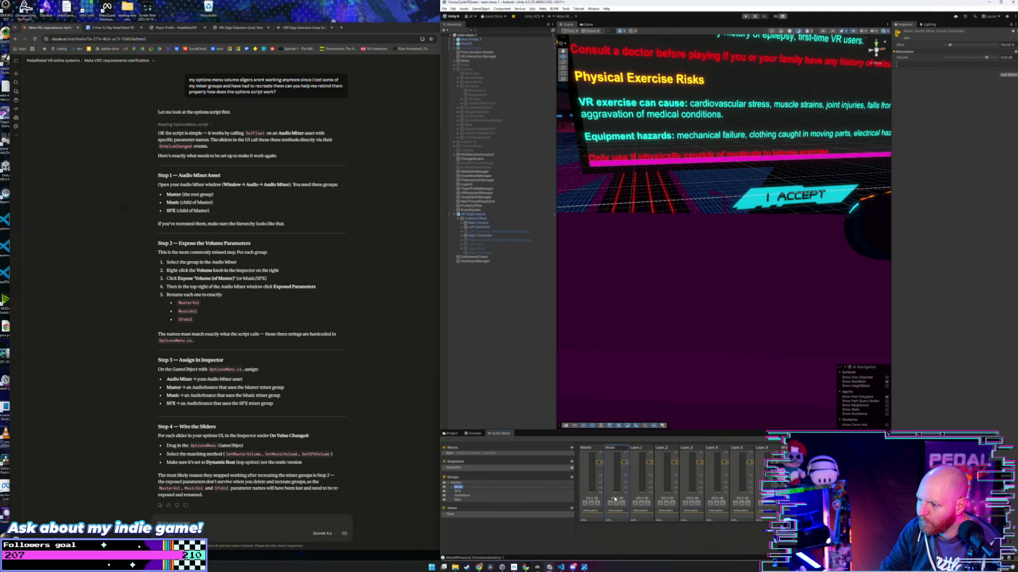
left_click(611, 520)
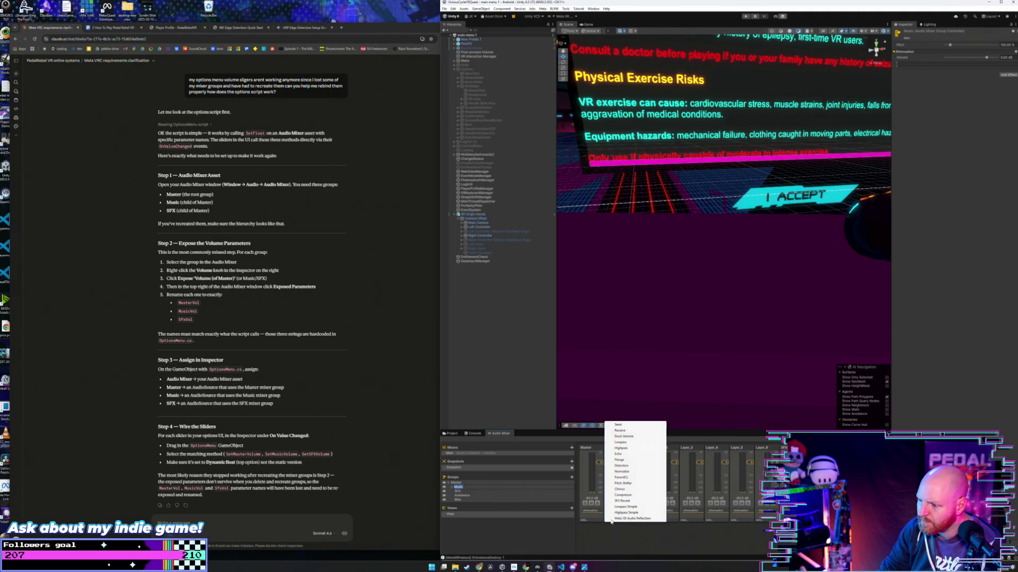
left_click(612, 539)
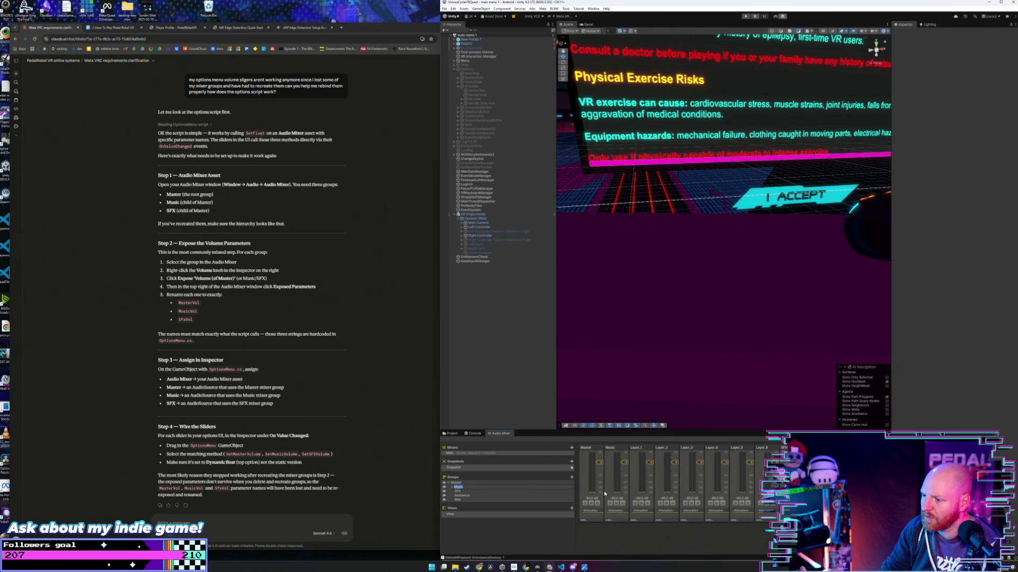
left_click(612, 450)
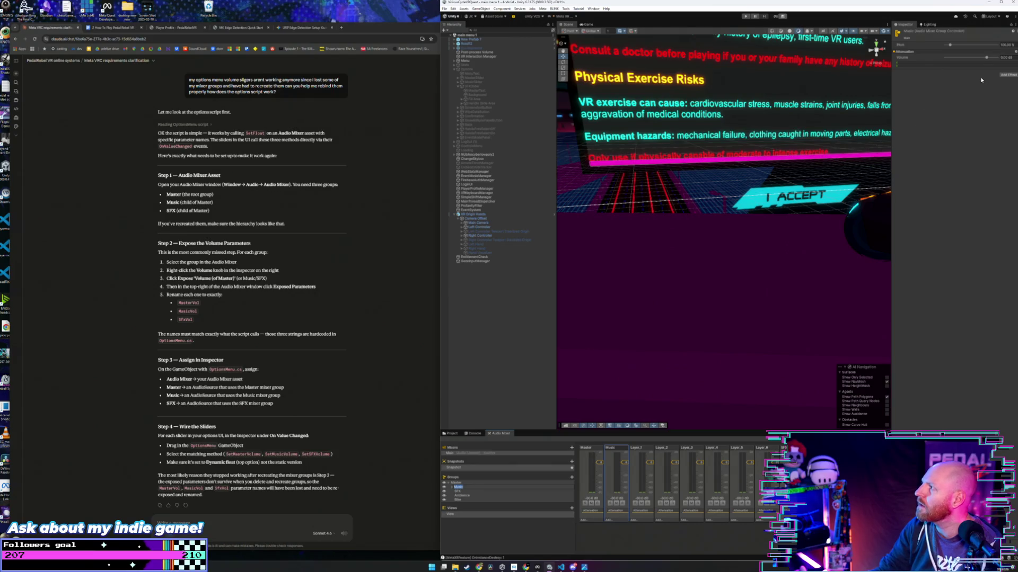
Step: Expose the Music and SFX group Volume parameters to script from the Inspector
left_click(987, 59)
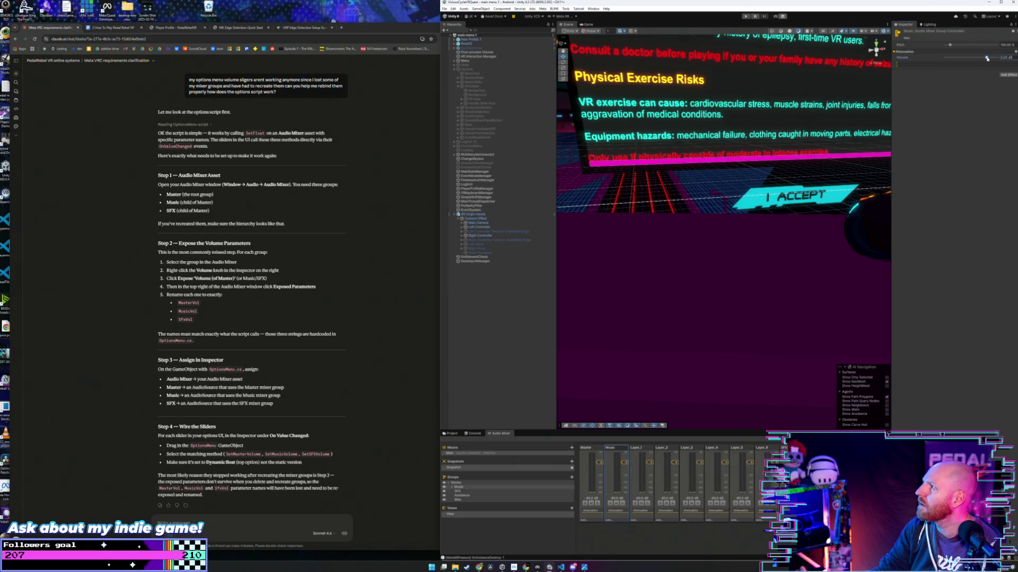
left_click(1016, 51)
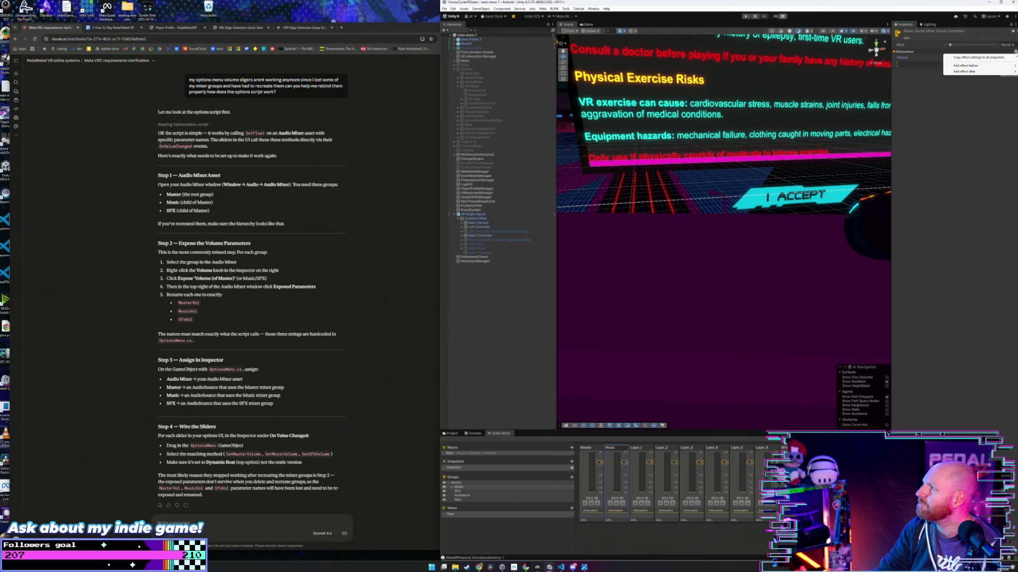
left_click(902, 60)
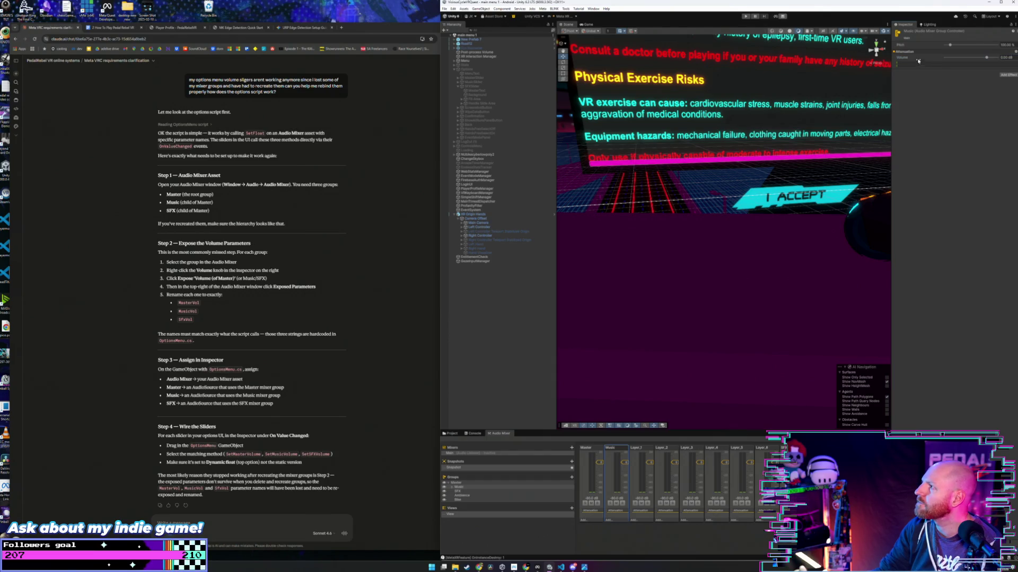
right_click(903, 60)
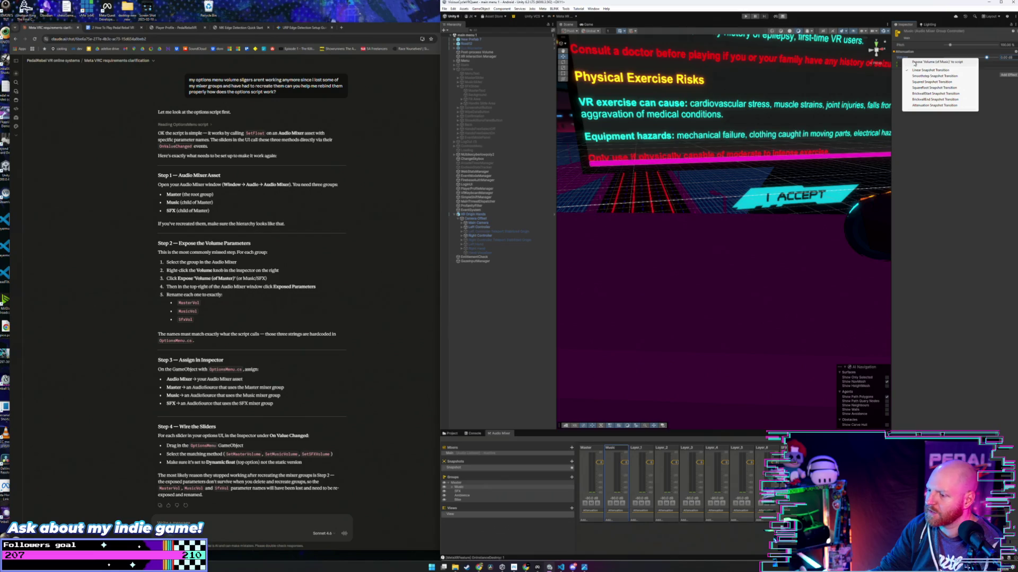
left_click(914, 63)
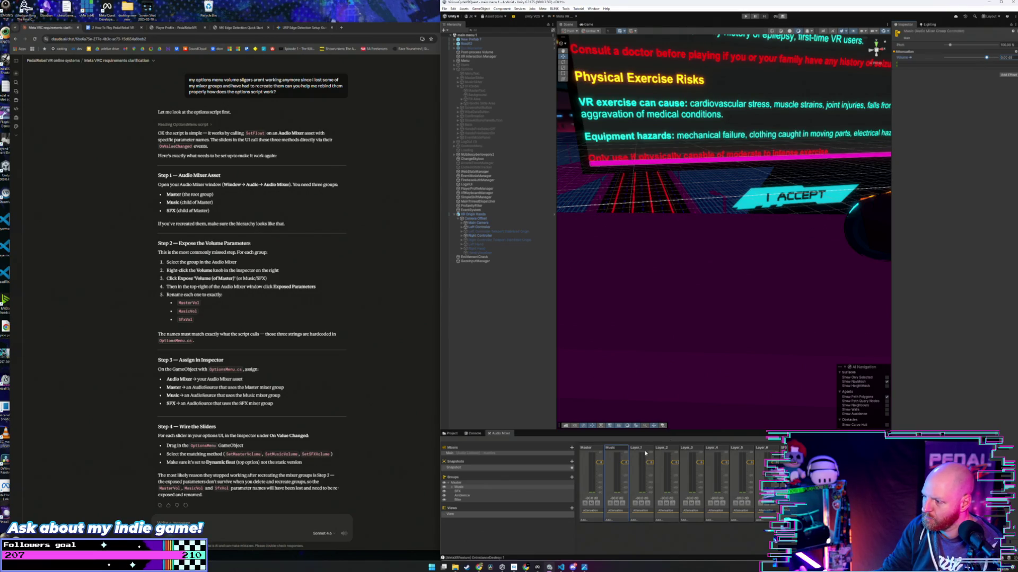
left_click(457, 491)
right_click(901, 57)
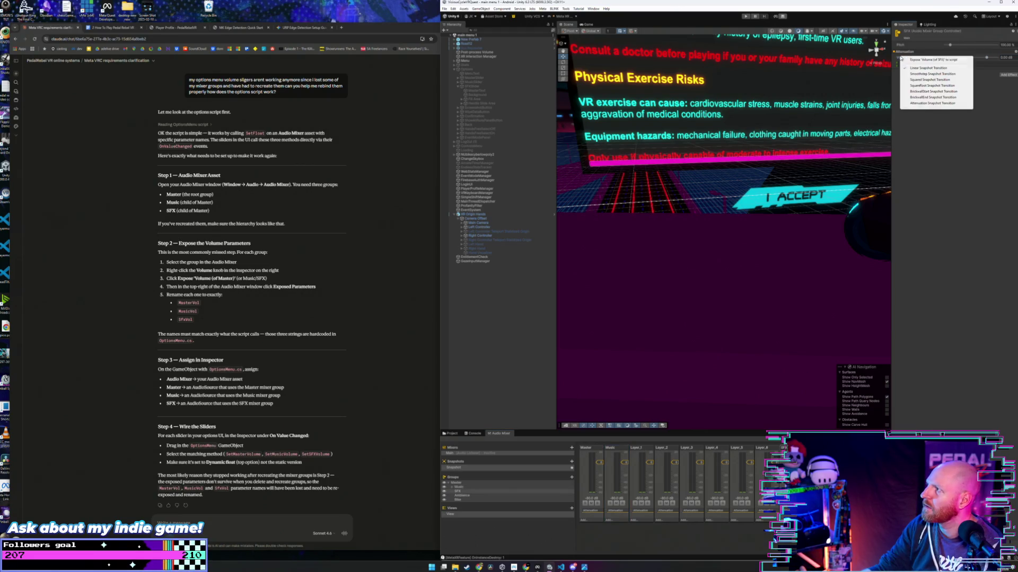
left_click(906, 60)
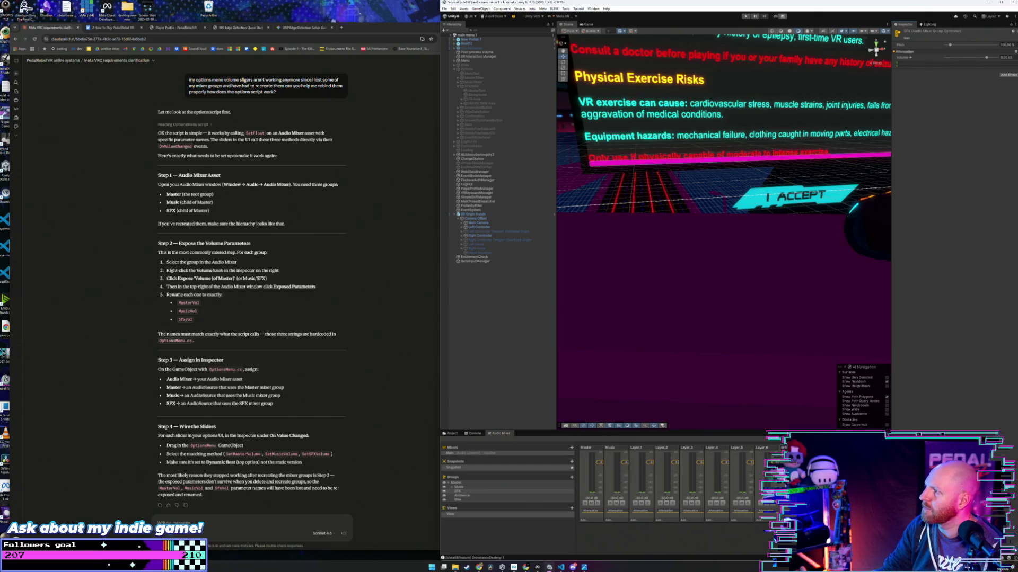
Step: Expose the Ambience and Bike group Volume parameters to script as well
left_click(461, 495)
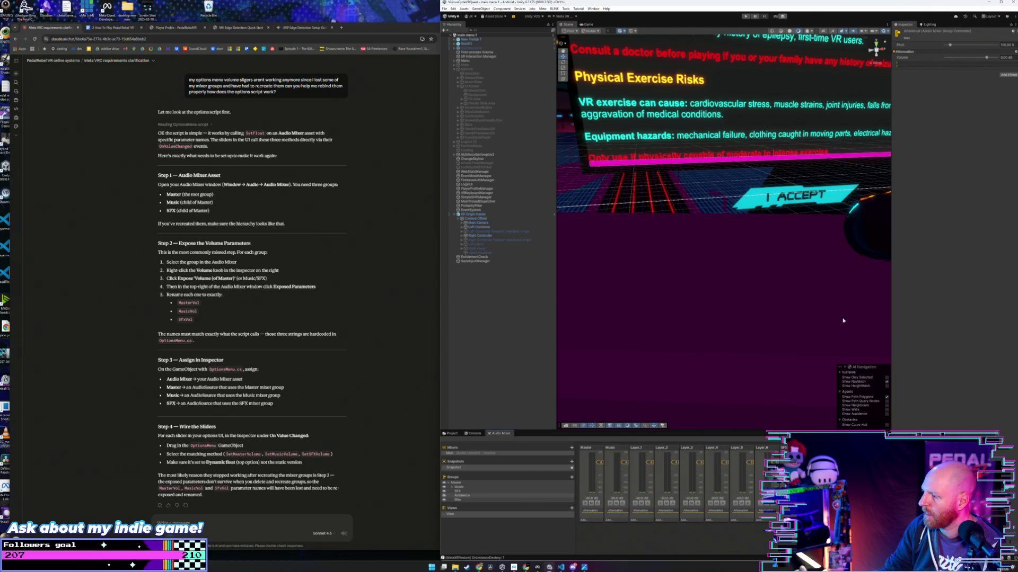
right_click(906, 59)
left_click(913, 59)
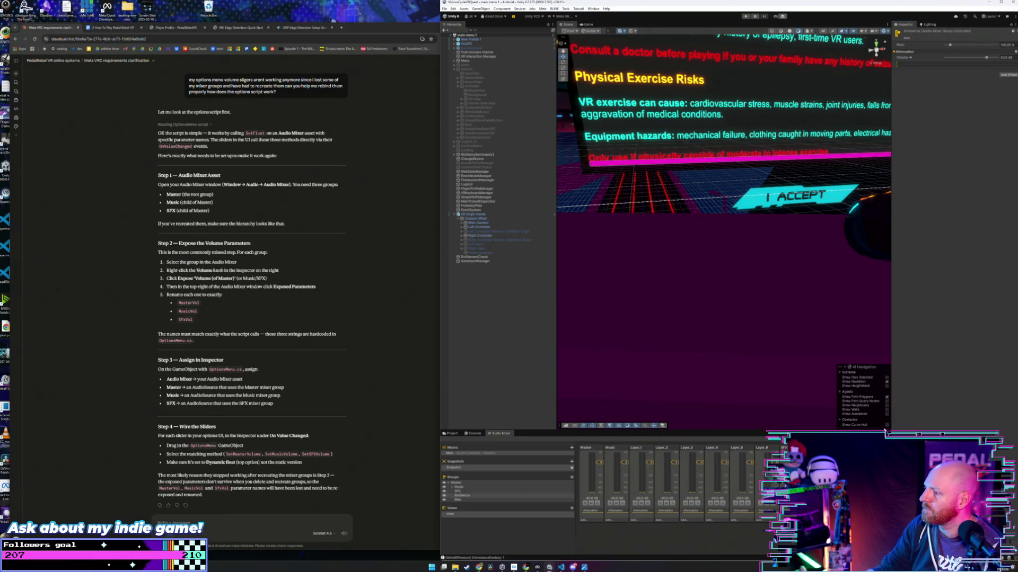
left_click(457, 500)
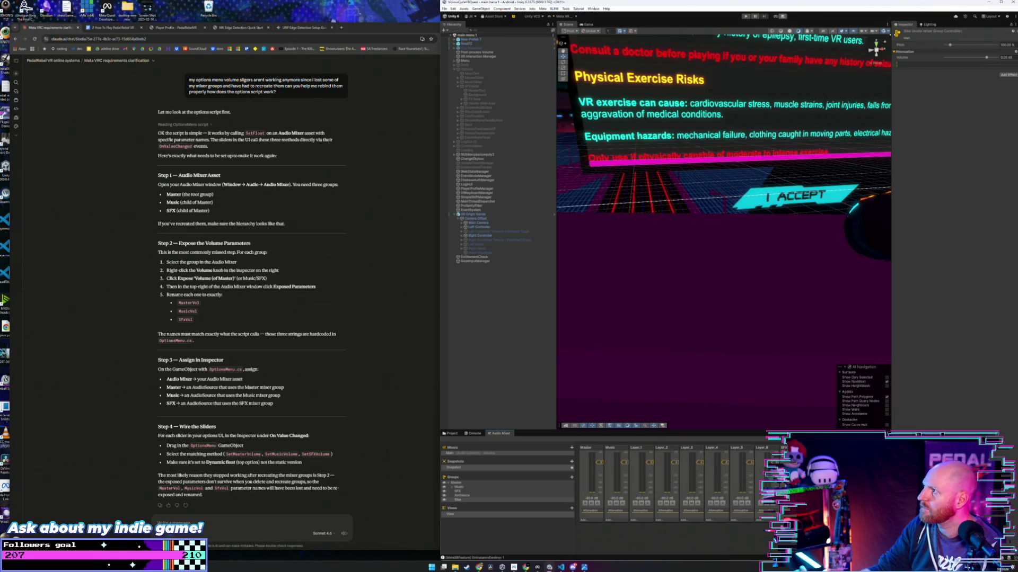
right_click(904, 58)
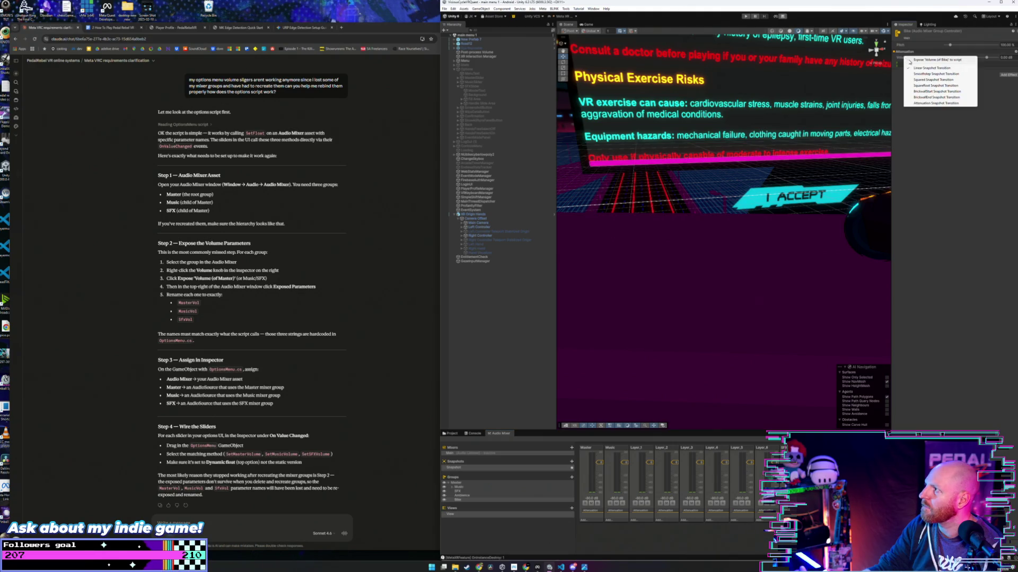
left_click(913, 60)
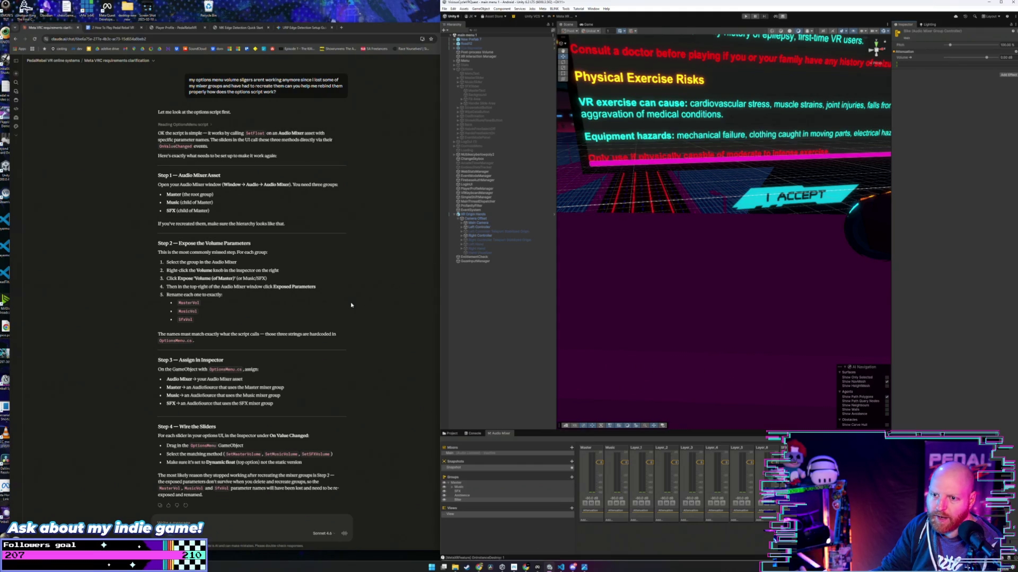
Step: Select Options and inspect its three Audio Source components, then view the OptionsMenu.cs code
scroll(339, 307, "down", 1)
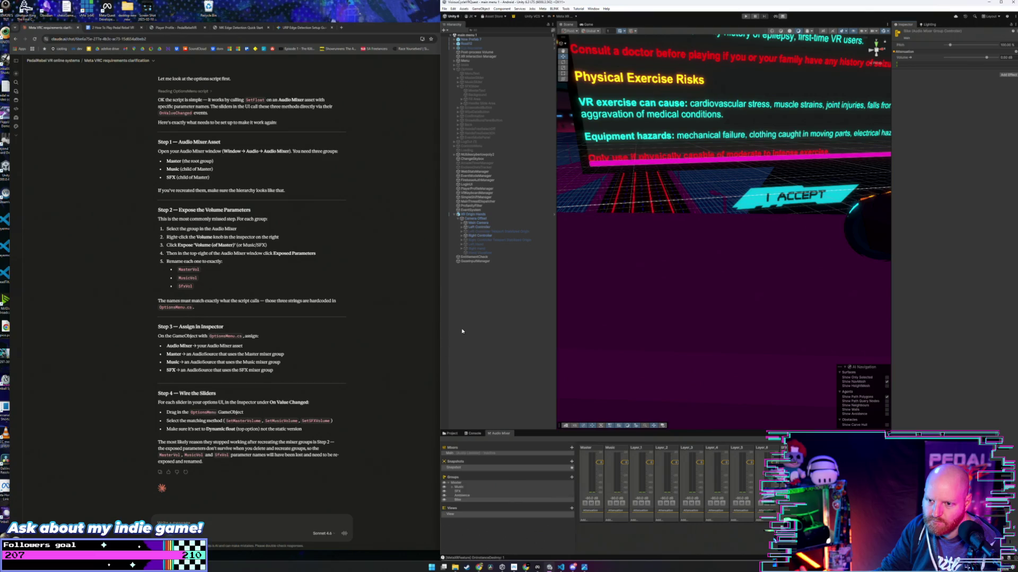
left_click(469, 69)
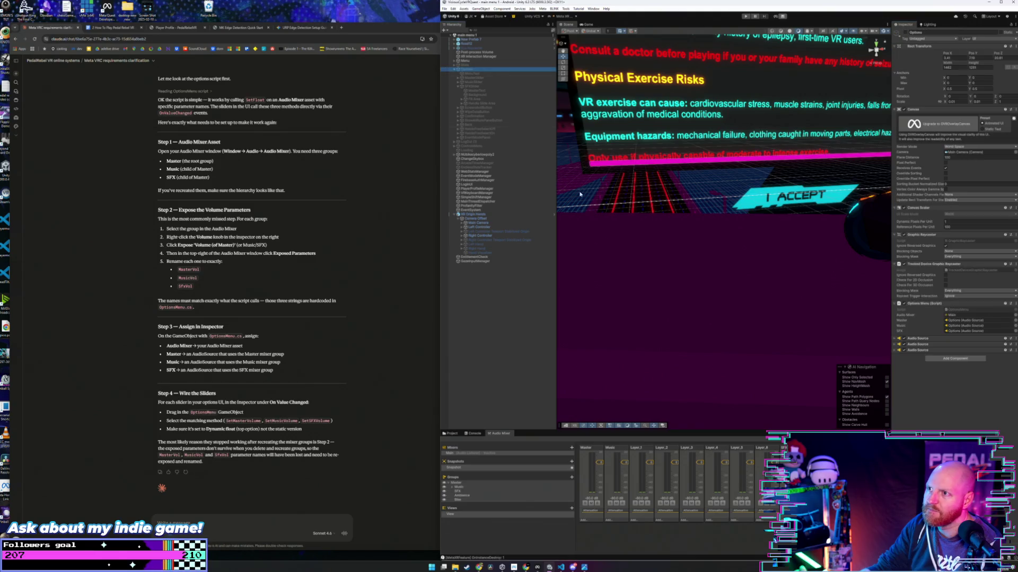
left_click(899, 339)
left_click(896, 339)
left_click(893, 349)
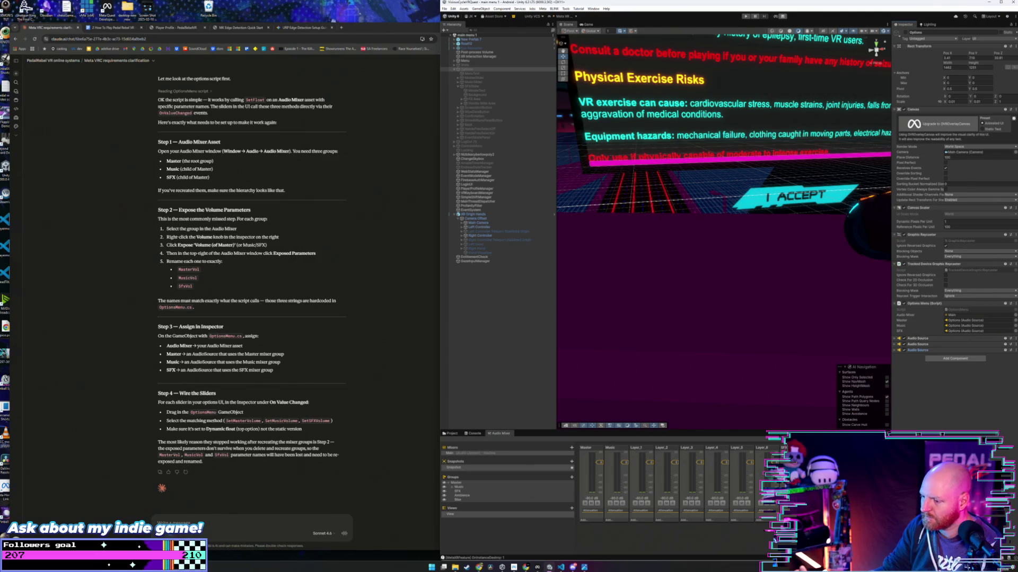
left_click(561, 568)
Step: Copy the SFX AudioSource field declaration to add Ambience and Bike fields below it
left_click_drag(479, 214, 418, 214)
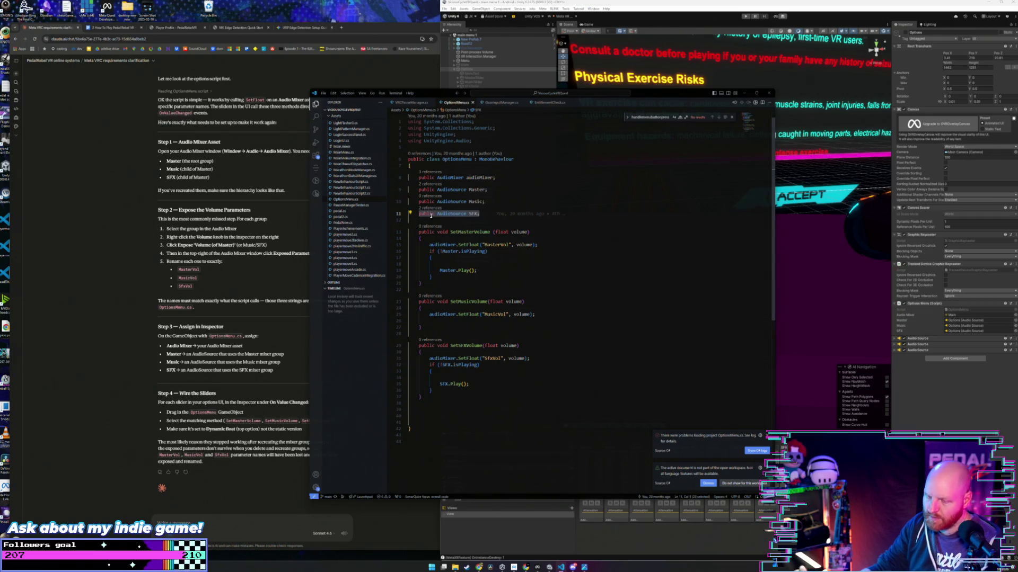
key("ctrl+c")
key("End")
key("Return")
key("Return")
key("ctrl+v")
key("BackSpace")
key("BackSpace")
key("BackSpace")
type("Am")
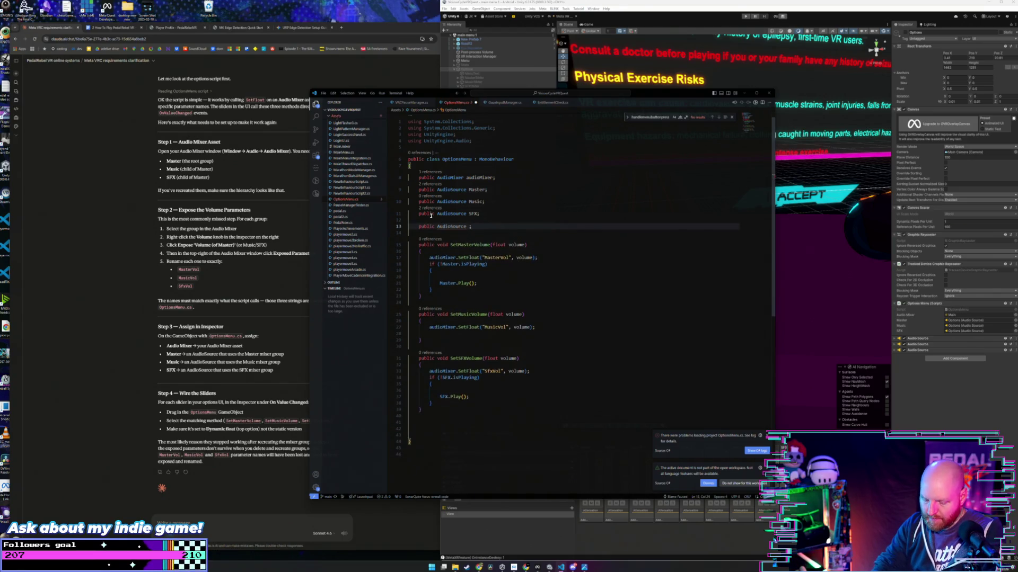
type("bience;")
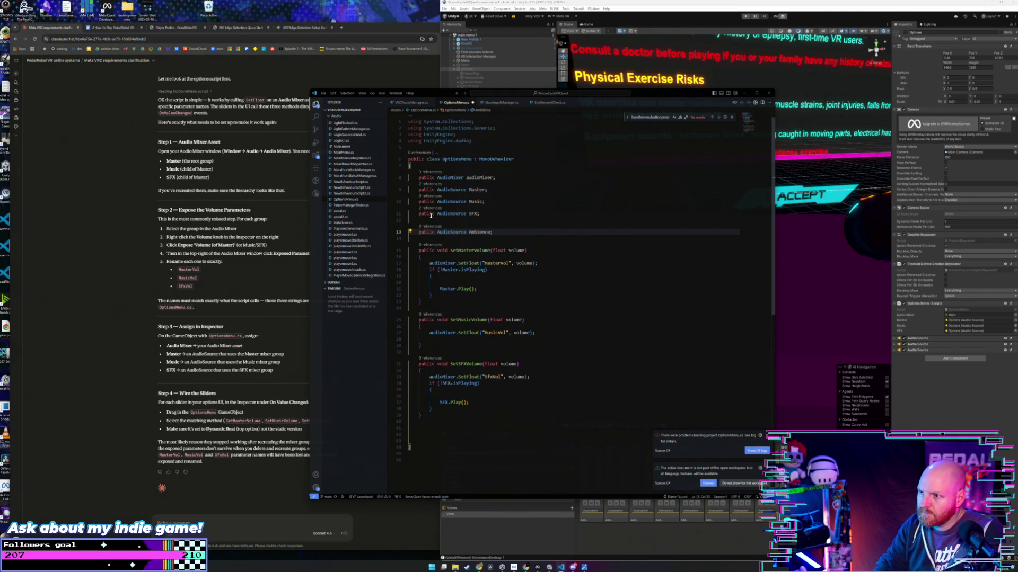
key("Return")
key("Return")
key("ctrl+v")
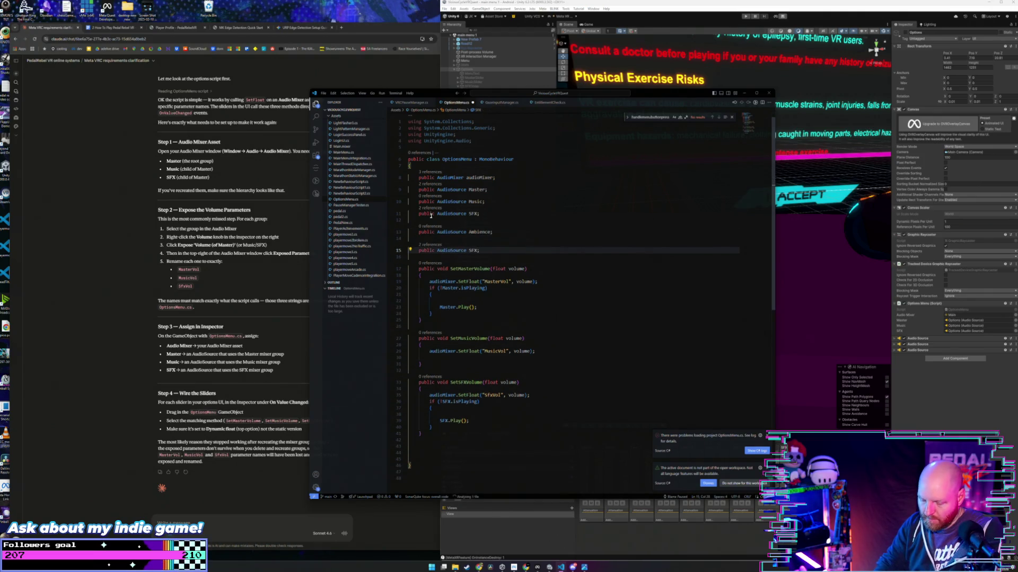
key("BackSpace")
key("BackSpace")
key("BackSpace")
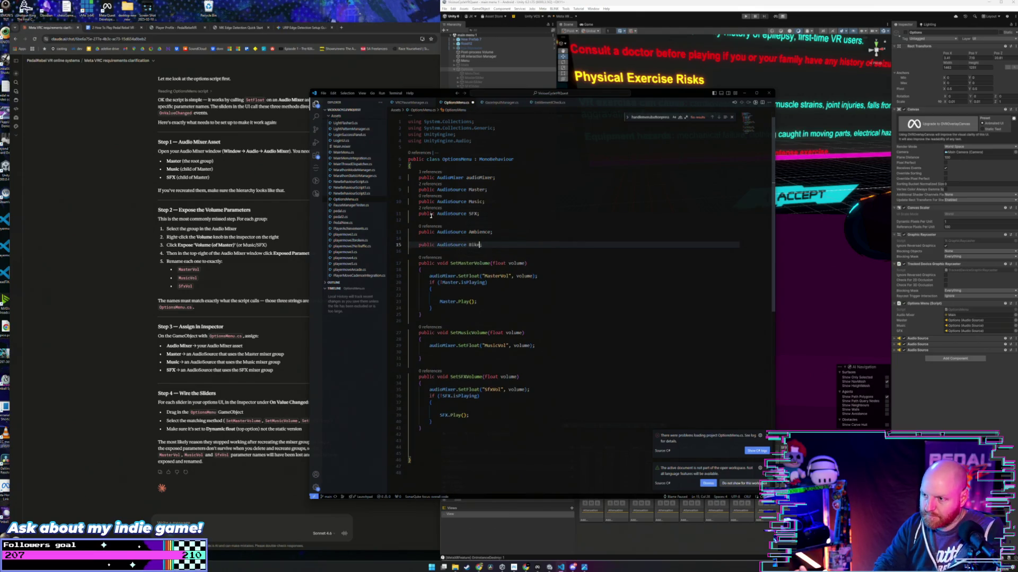
type("Bike")
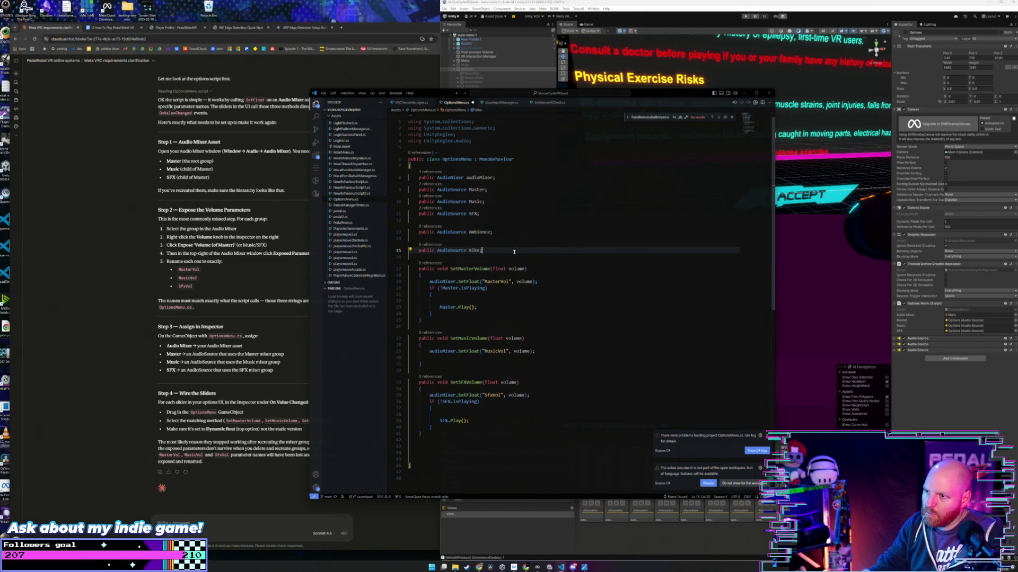
Step: Duplicate the SetFloat("SFXVol", volume) line so SetSFXVolume holds three copies
scroll(517, 278, "down", 1)
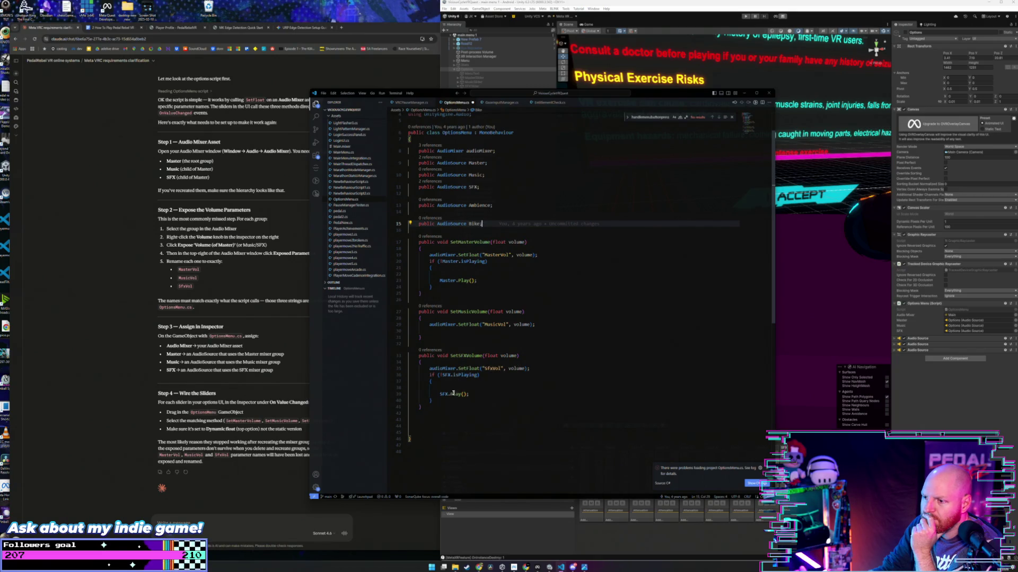
left_click_drag(532, 369, 430, 370)
key("End")
key("Return")
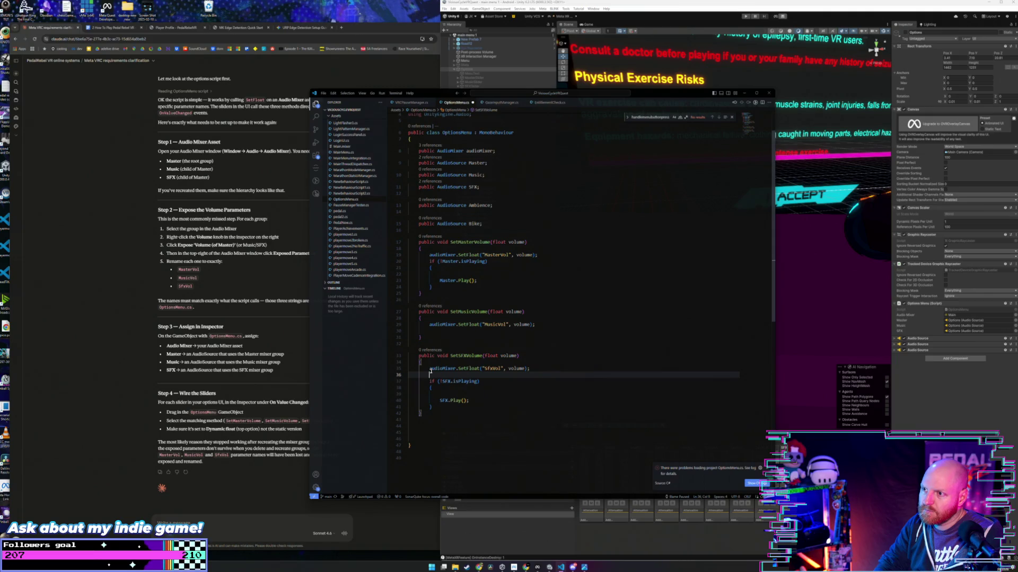
scroll(500, 358, "up", 2)
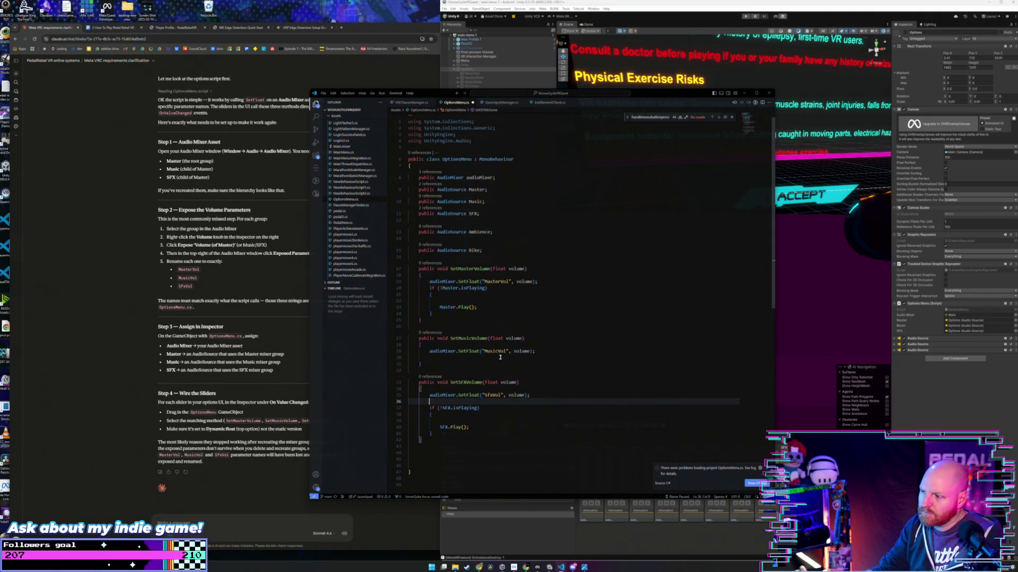
scroll(500, 358, "up", 1)
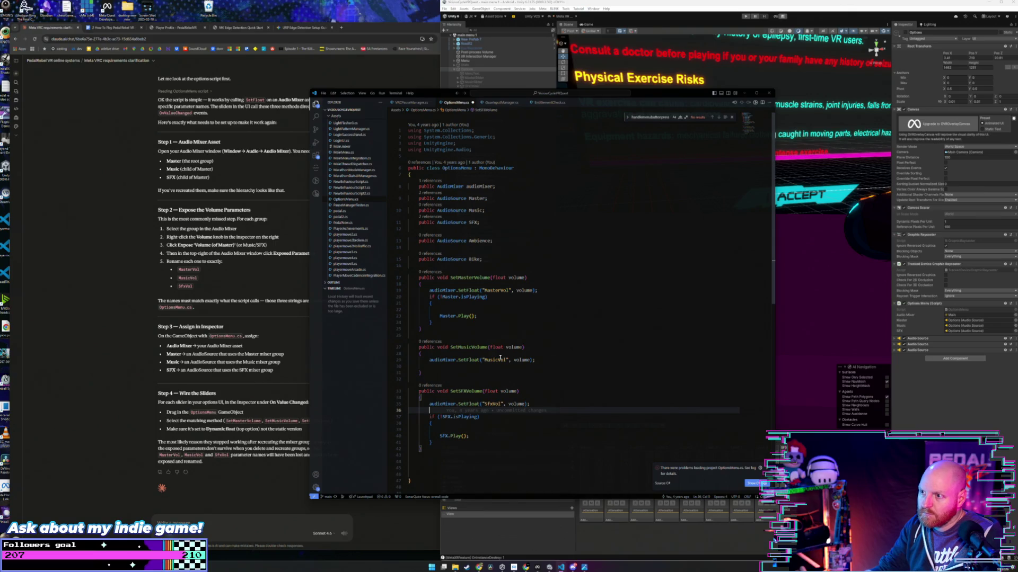
key("ctrl+v")
key("ctrl+v")
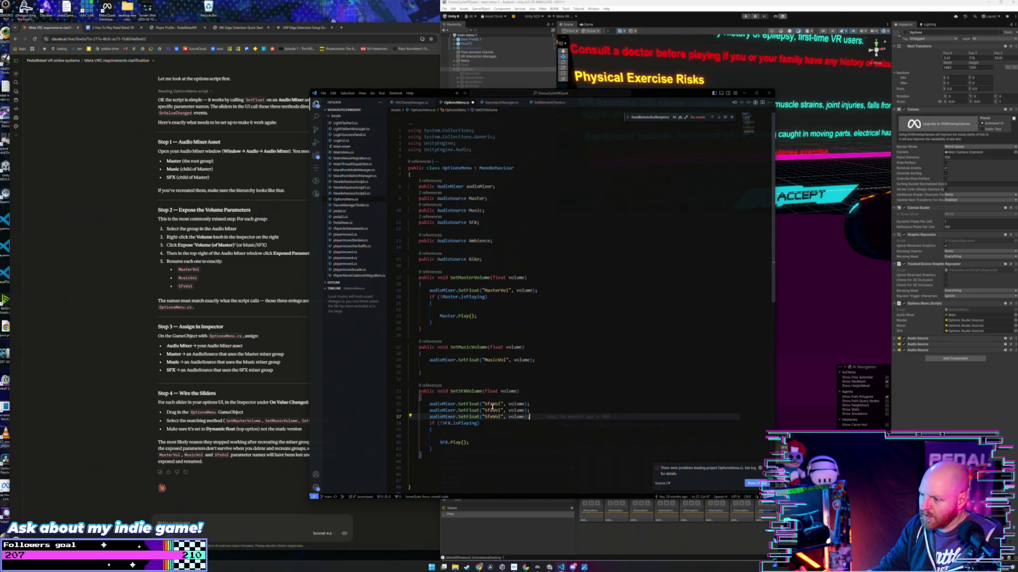
Step: Change the two copied SetFloat parameters to "AmbienceVol" and "BikeVol", then save OptionsMenu.cs
left_click(492, 410)
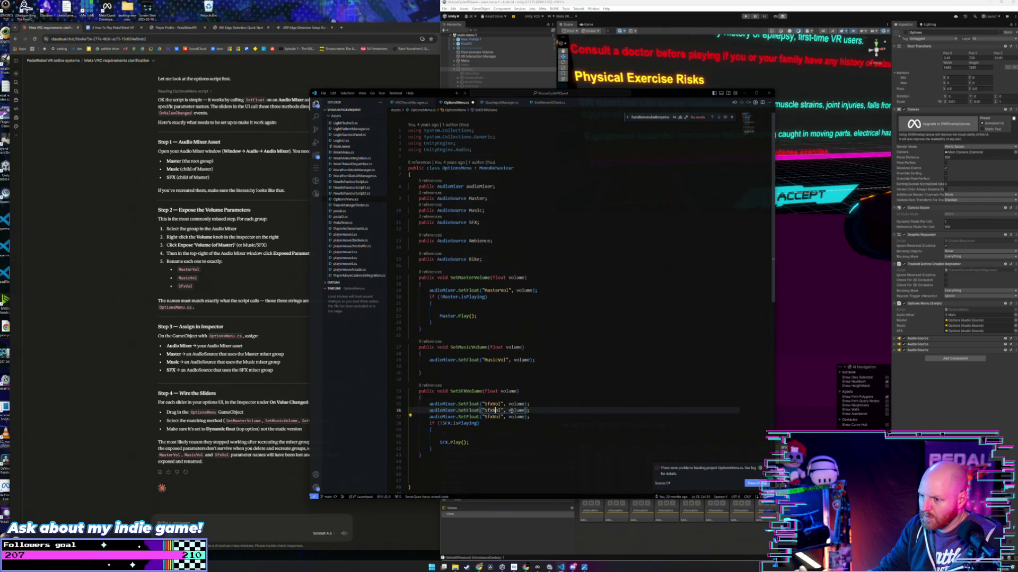
key("BackSpace")
key("BackSpace")
key("BackSpace")
type("Ambie")
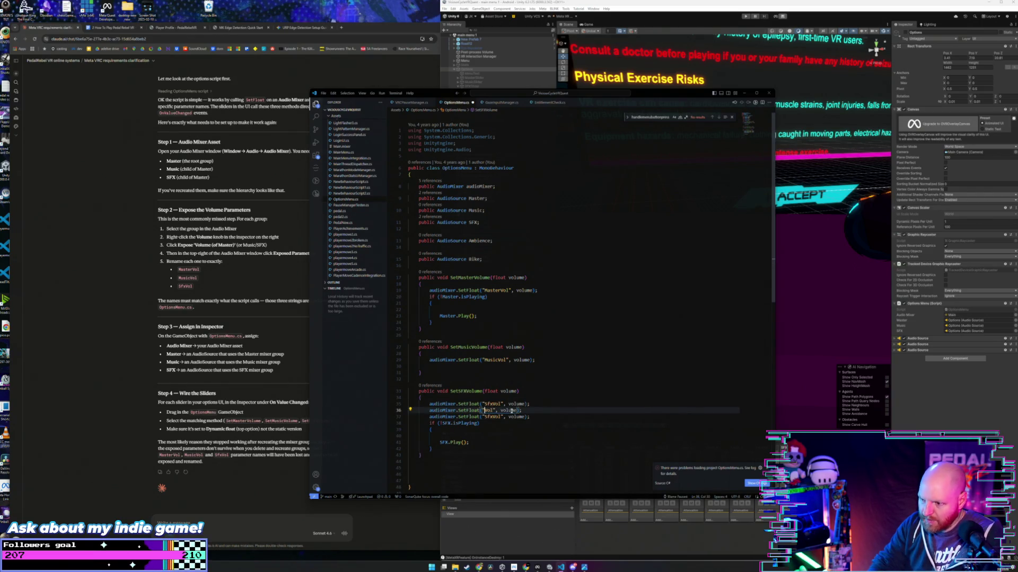
type("nce")
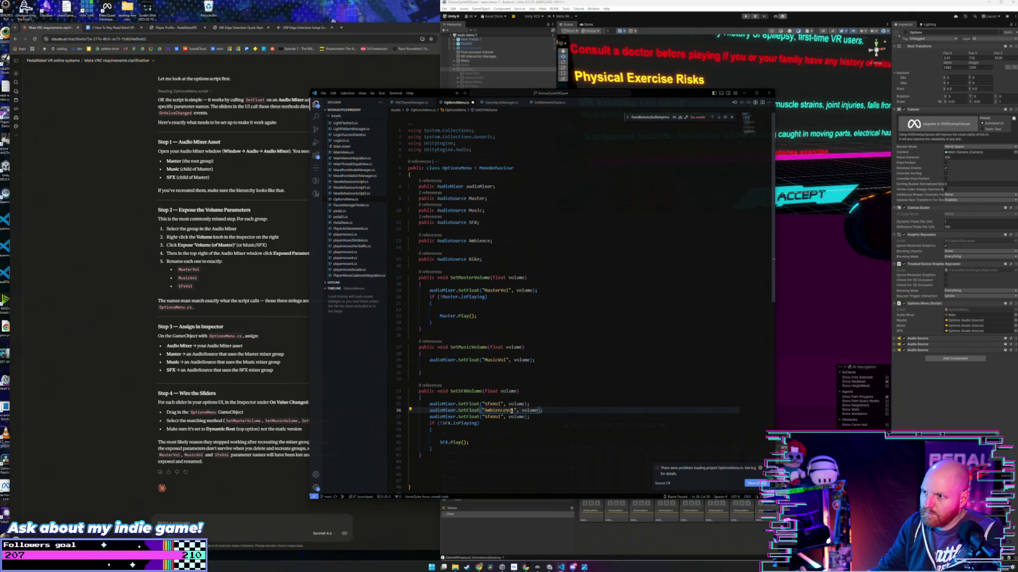
left_click(493, 418)
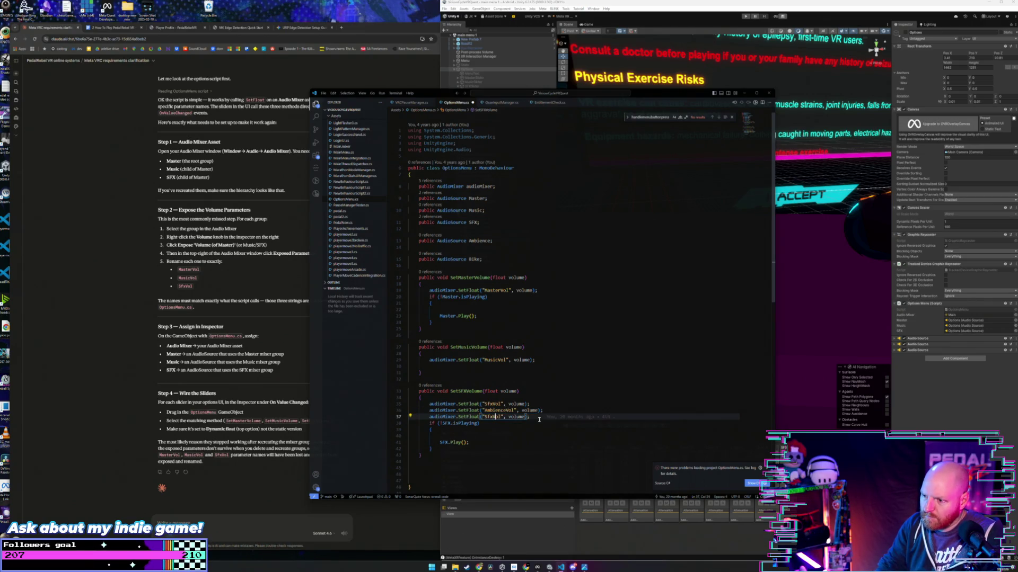
key("BackSpace")
key("BackSpace")
key("BackSpace")
type("Bike")
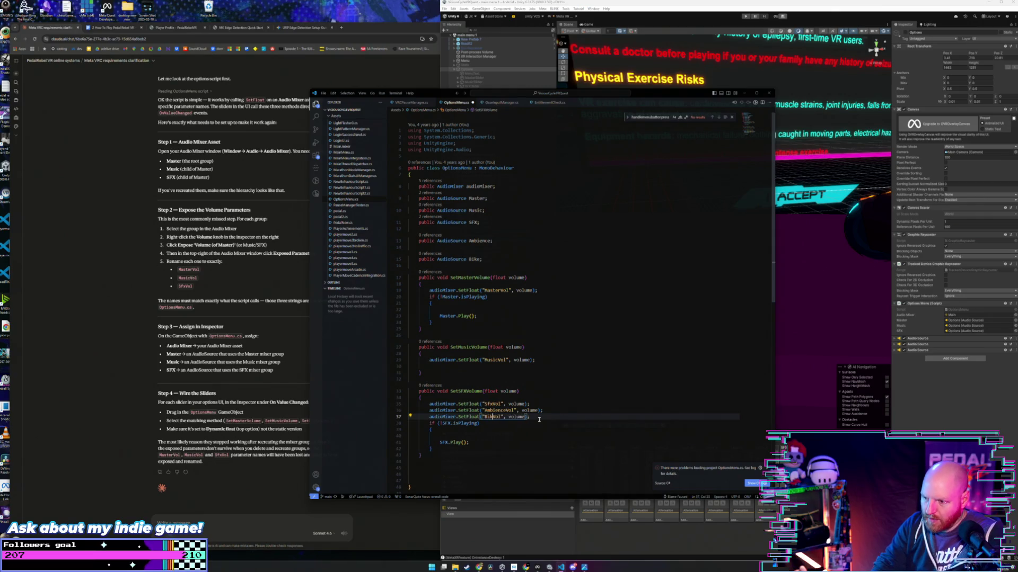
left_click(551, 411)
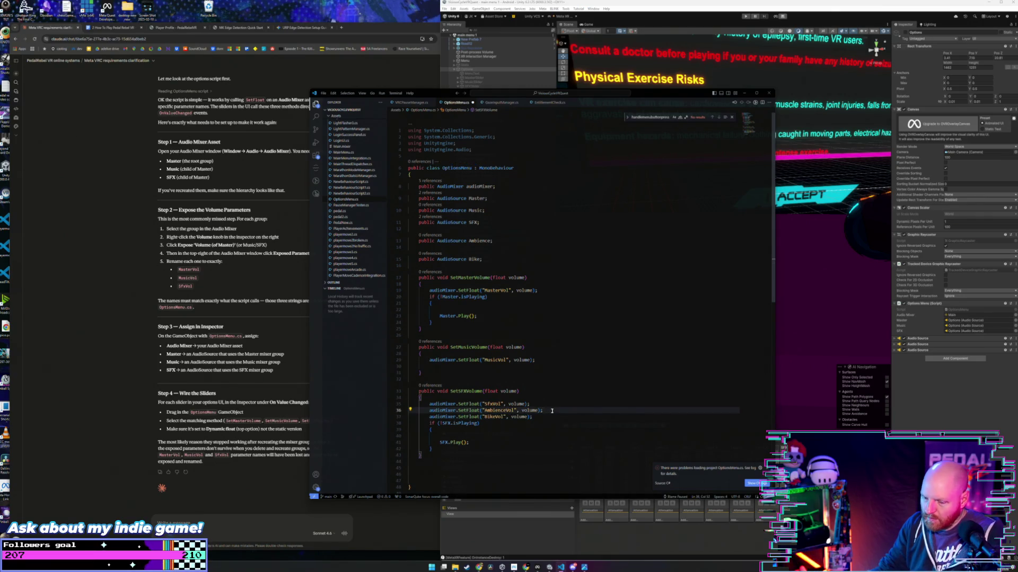
key("ctrl+s")
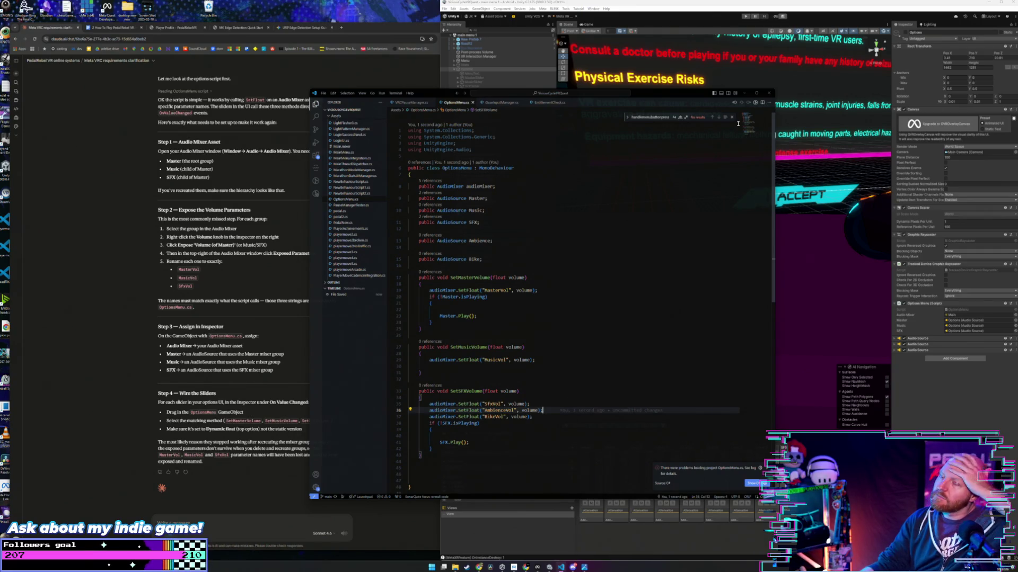
Step: Close VS Code and run the game in Unity's Play mode to reach the Pedal Rebel main menu
left_click(768, 93)
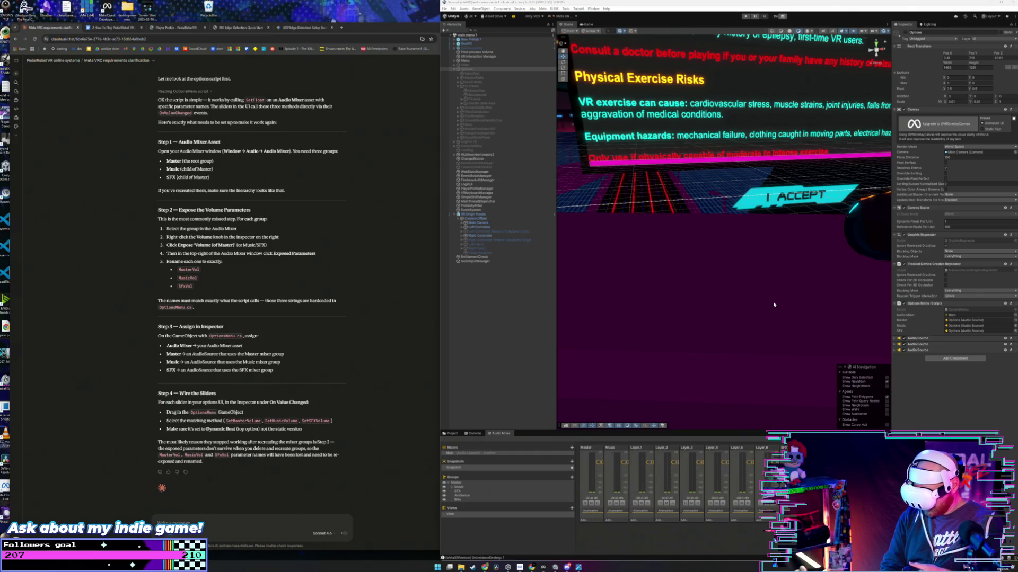
left_click(745, 16)
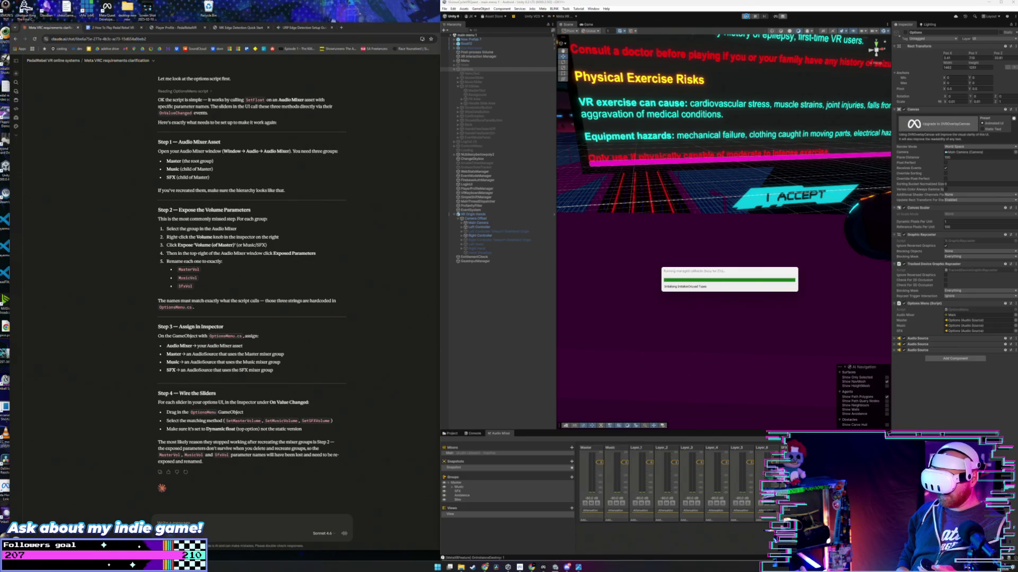
left_click(746, 16)
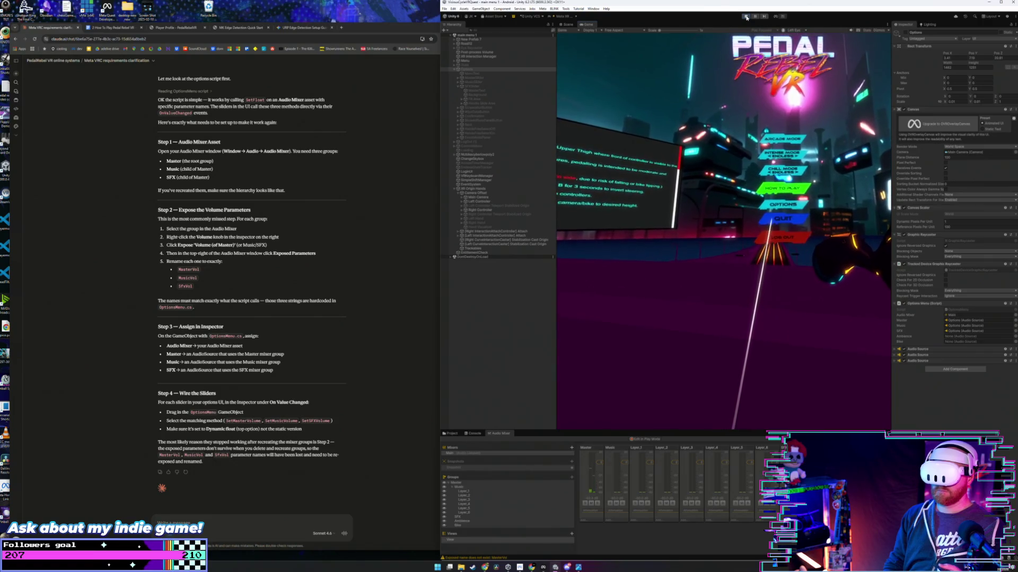
Step: Stop Play mode, locate the MasterVol warning in the Console and select its stack trace
left_click(746, 17)
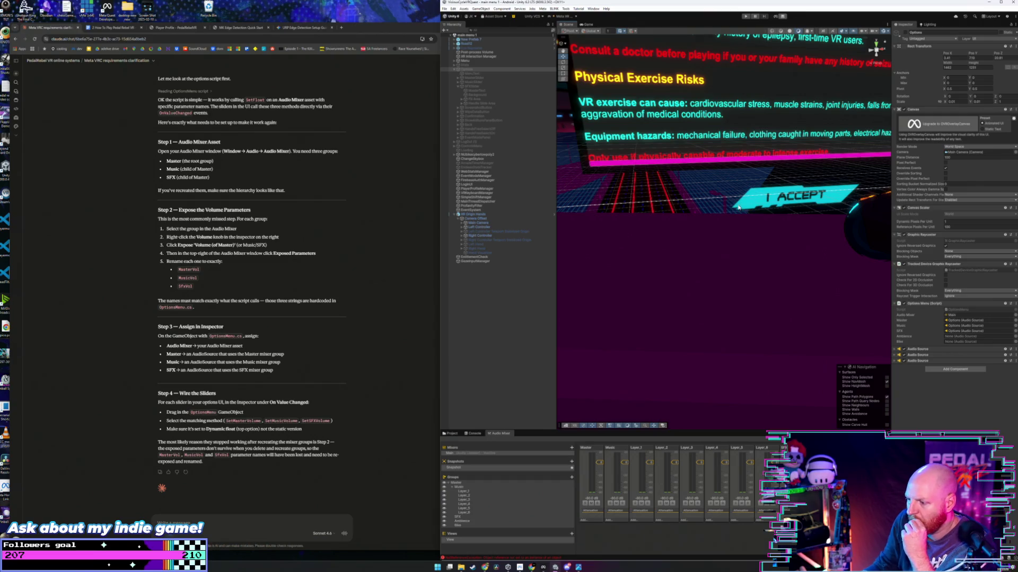
left_click(473, 434)
left_click(533, 518)
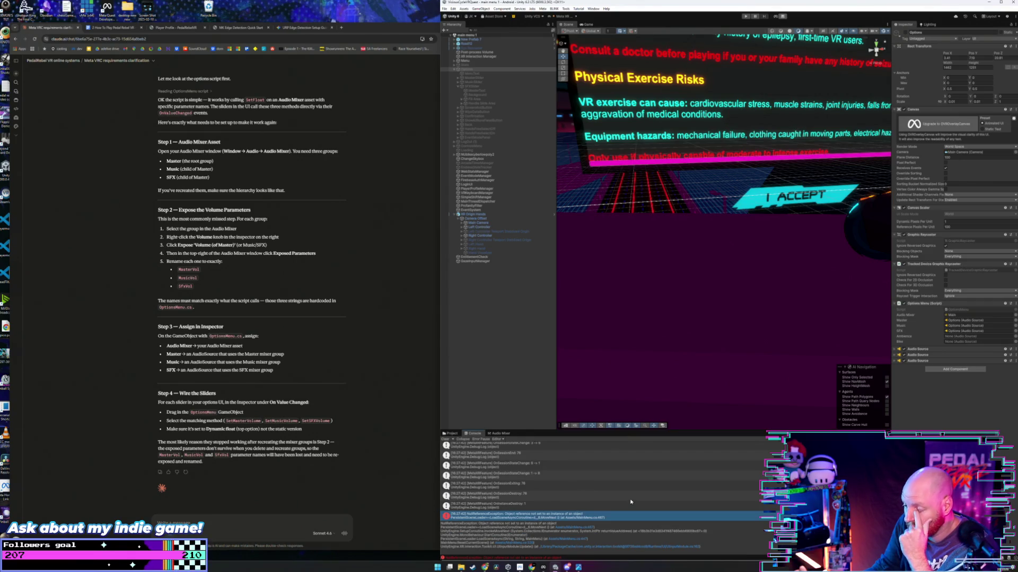
scroll(630, 499, "up", 2)
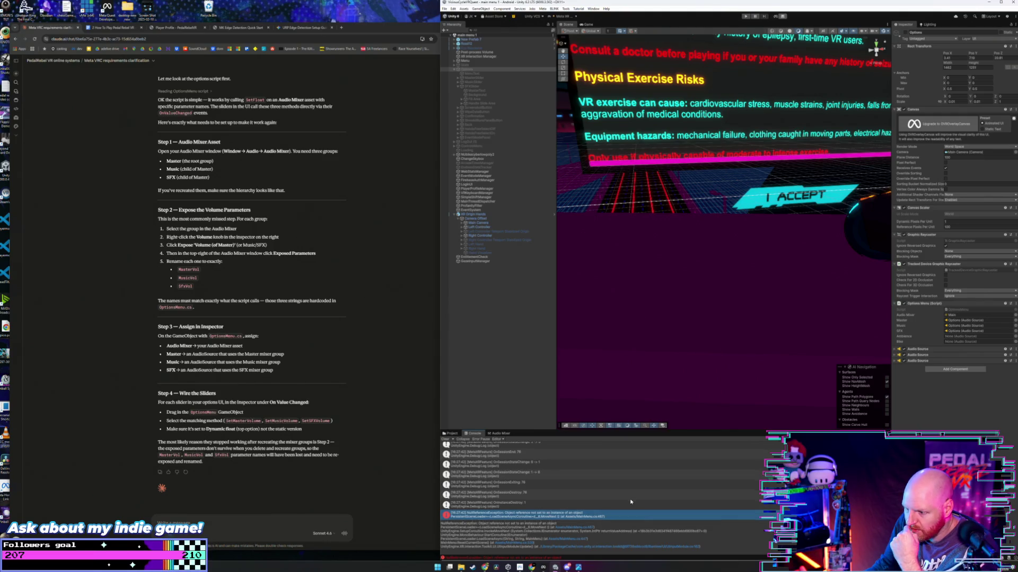
left_click(519, 499)
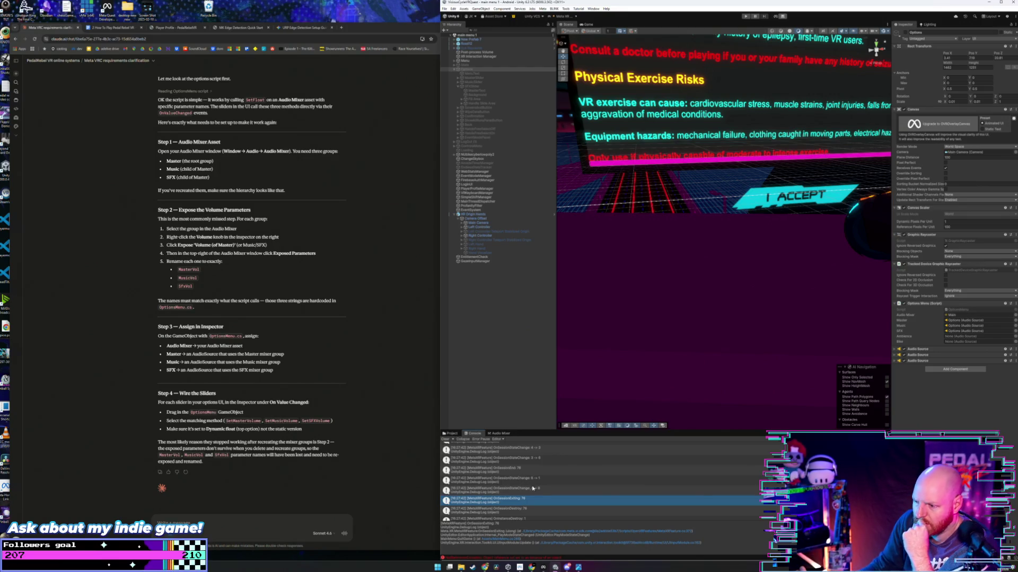
left_click(573, 490)
scroll(574, 490, "up", 3)
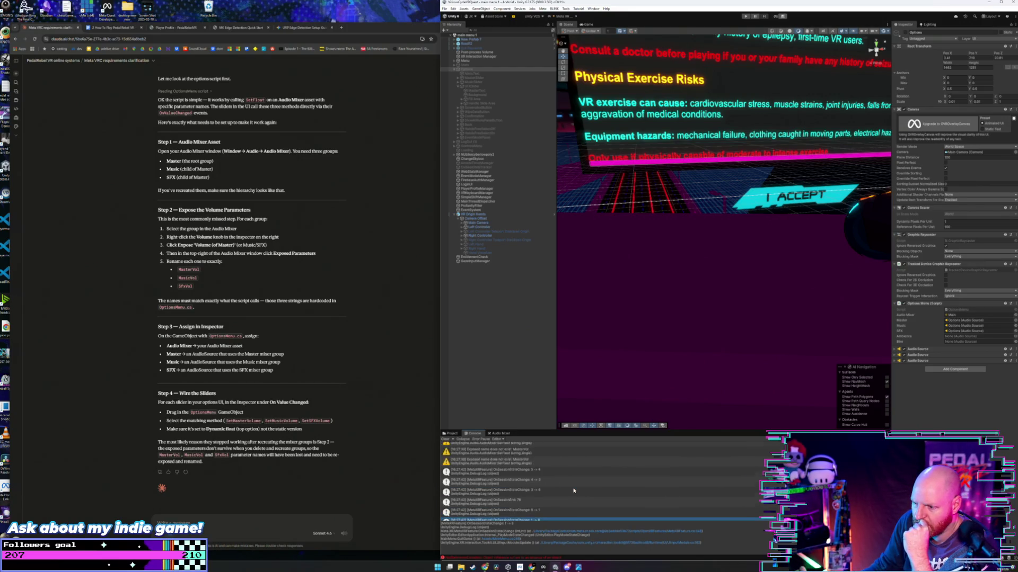
left_click(545, 488)
left_click(550, 479)
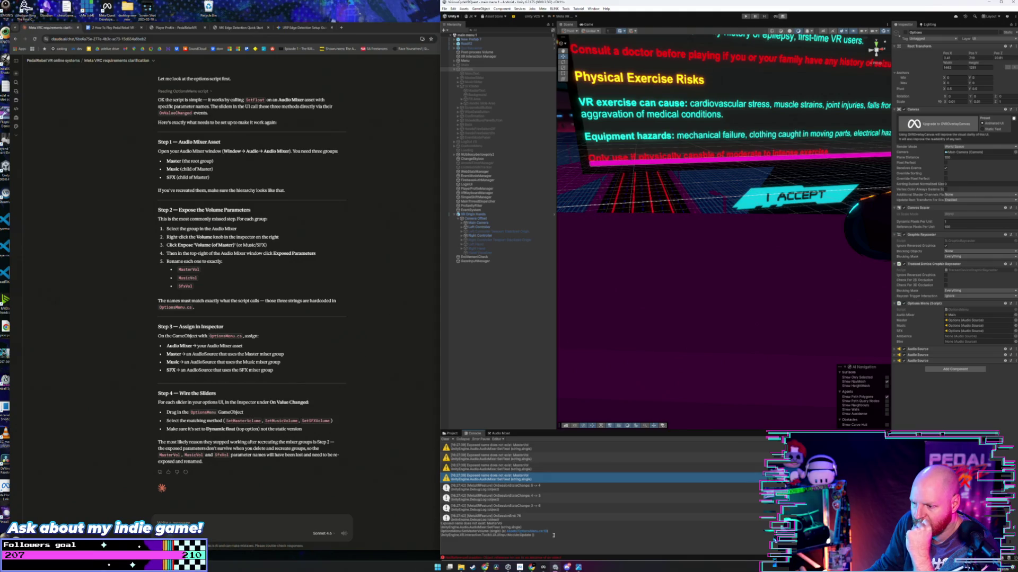
left_click_drag(559, 536, 432, 521)
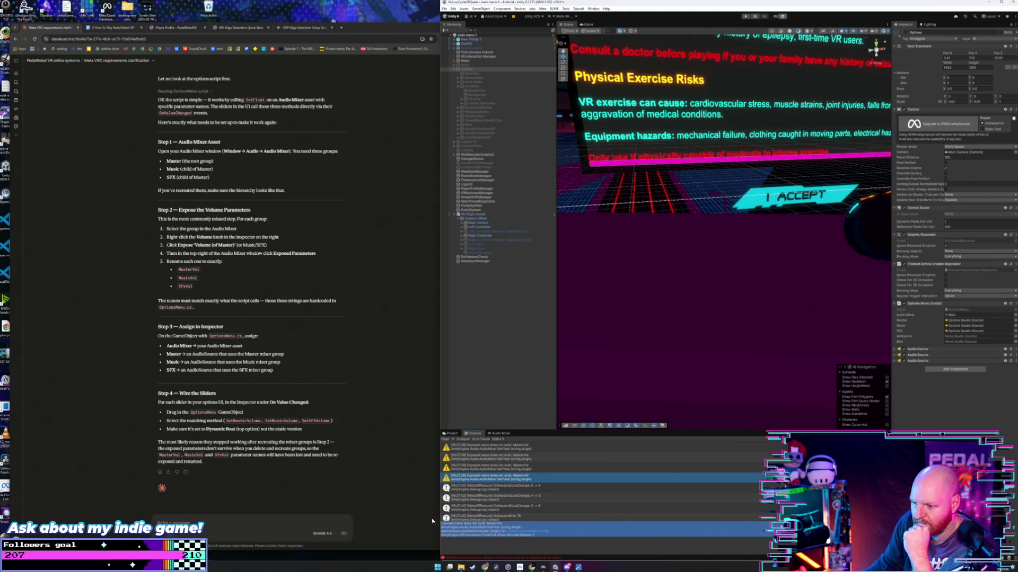
Step: Paste the 'Exposed name does not exist: MasterVol' error into Claude, send it, and return to Unity
left_click(277, 534)
key("ctrl+v")
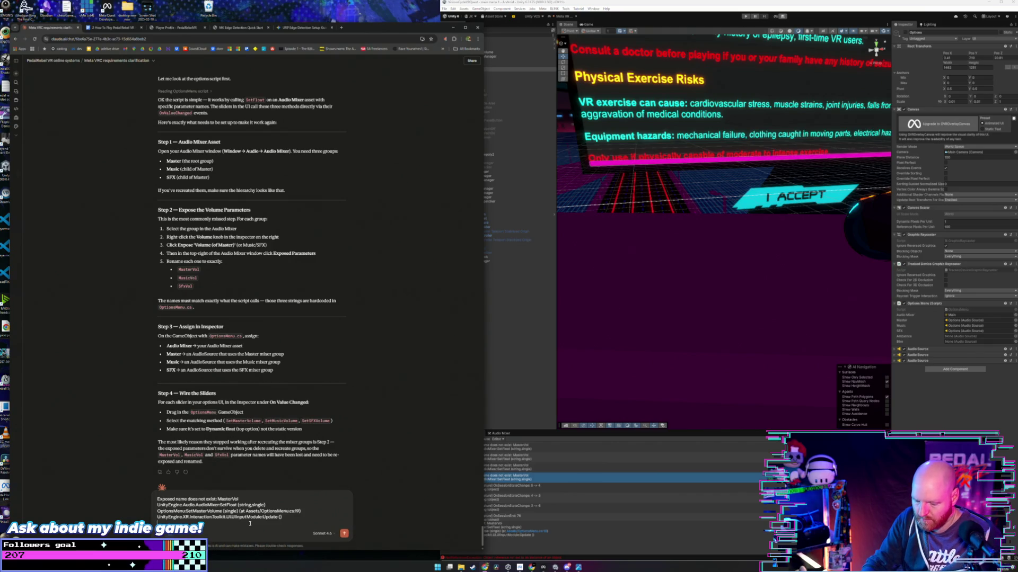
key("Return")
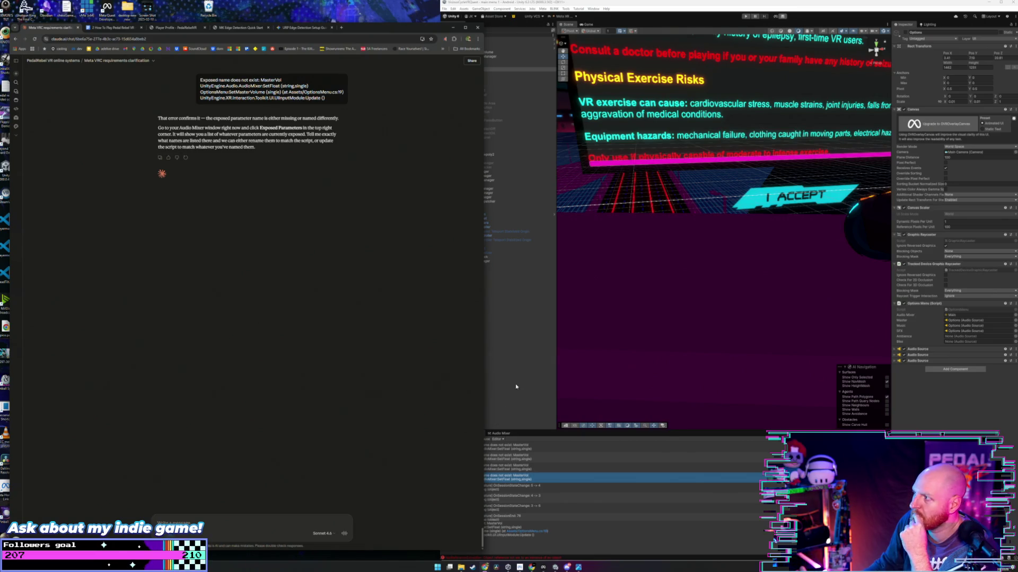
left_click(527, 409)
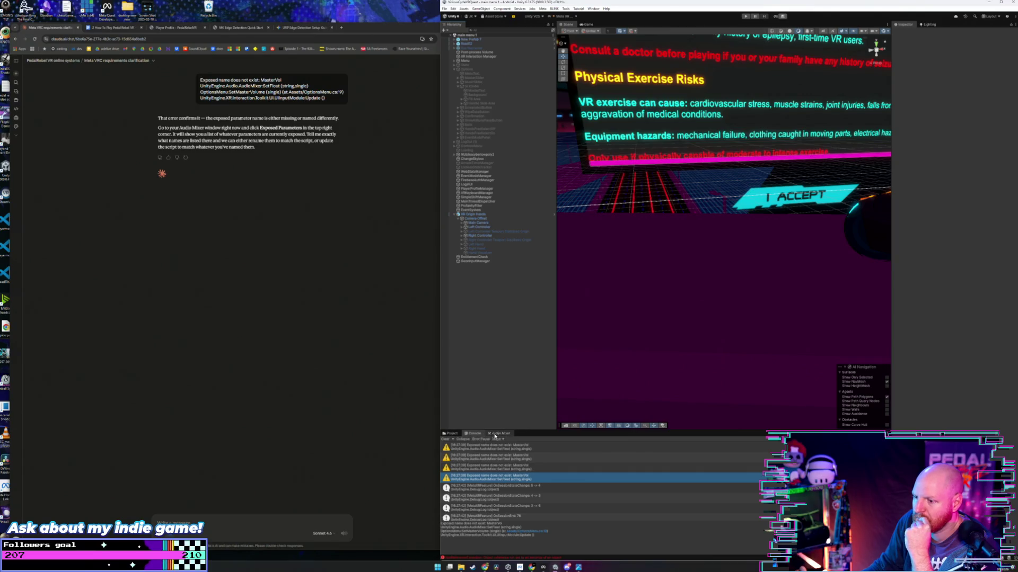
Step: Select the Master group in the Audio Mixer and inspect whether its Volume is exposed
left_click(497, 434)
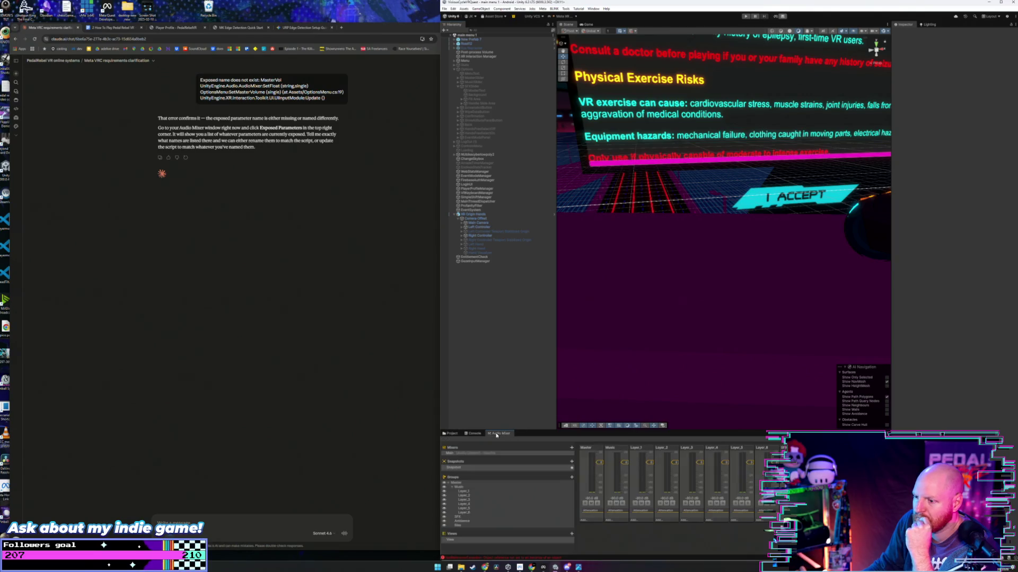
left_click(477, 483)
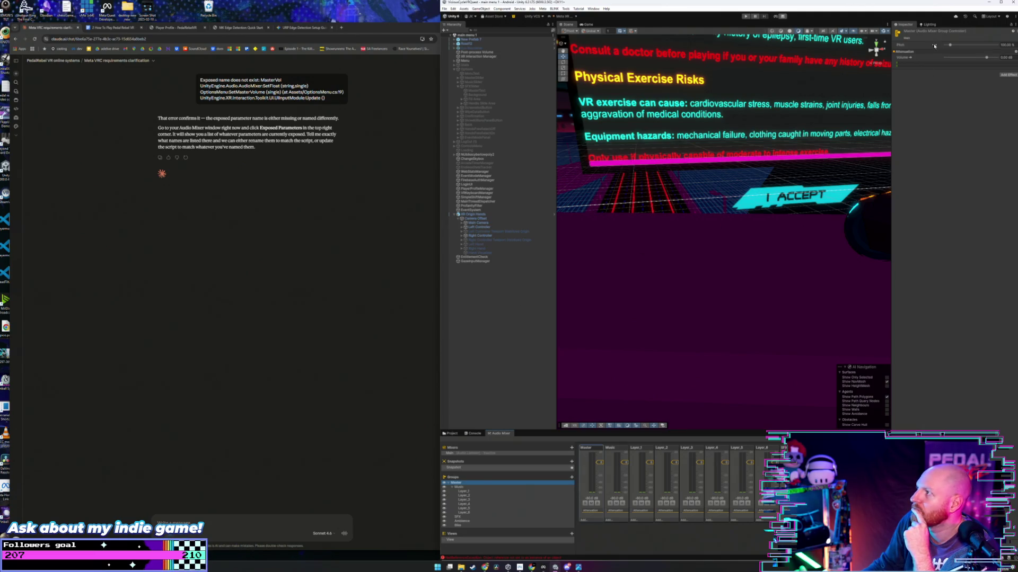
left_click(905, 59)
right_click(906, 59)
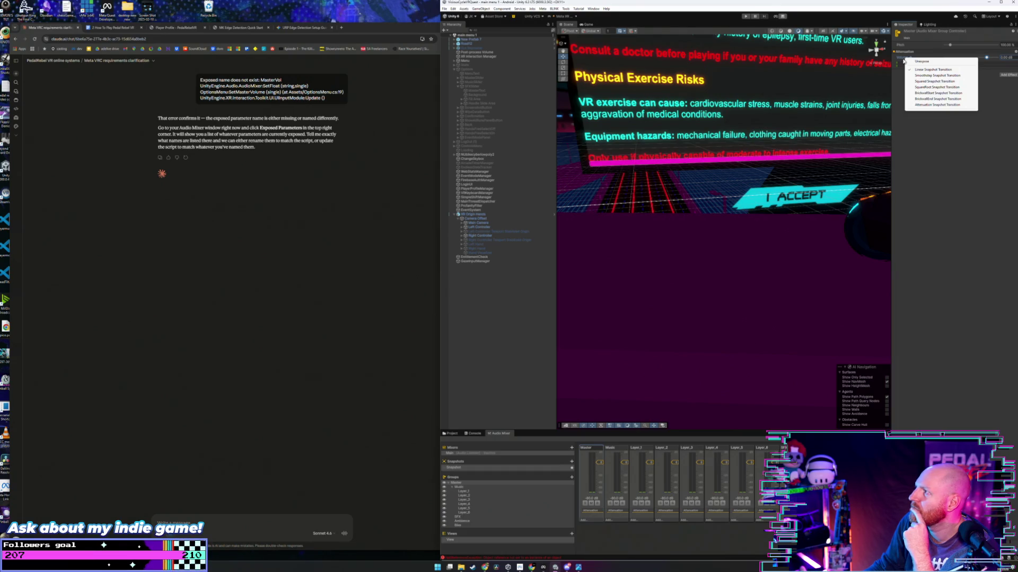
left_click(904, 60)
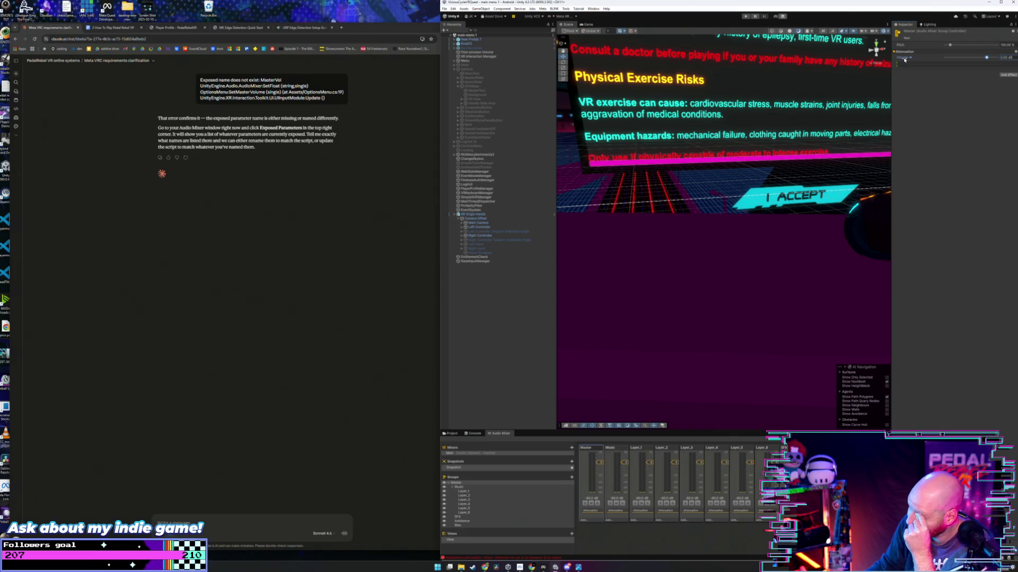
right_click(904, 60)
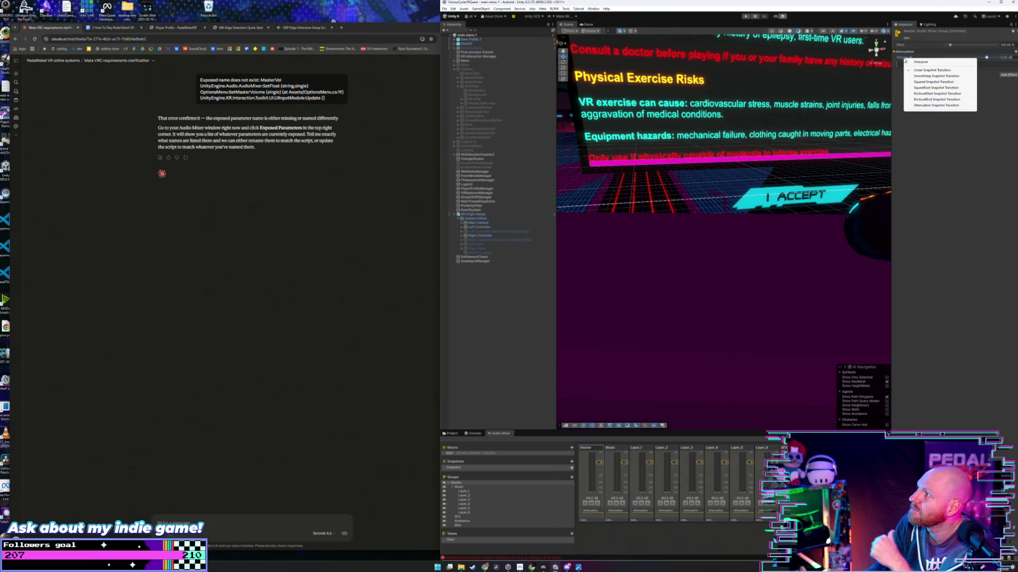
left_click(932, 130)
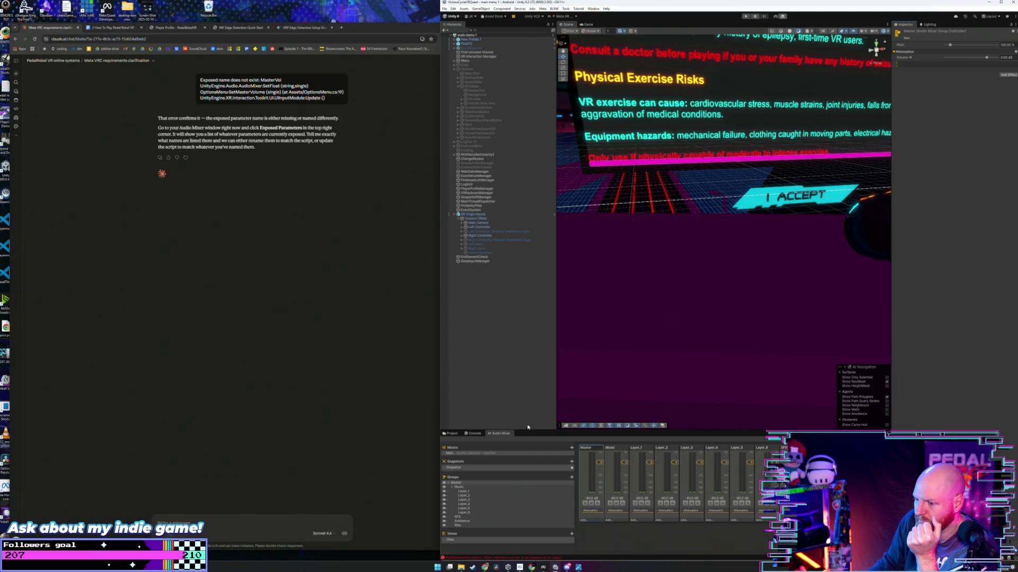
left_click(456, 482)
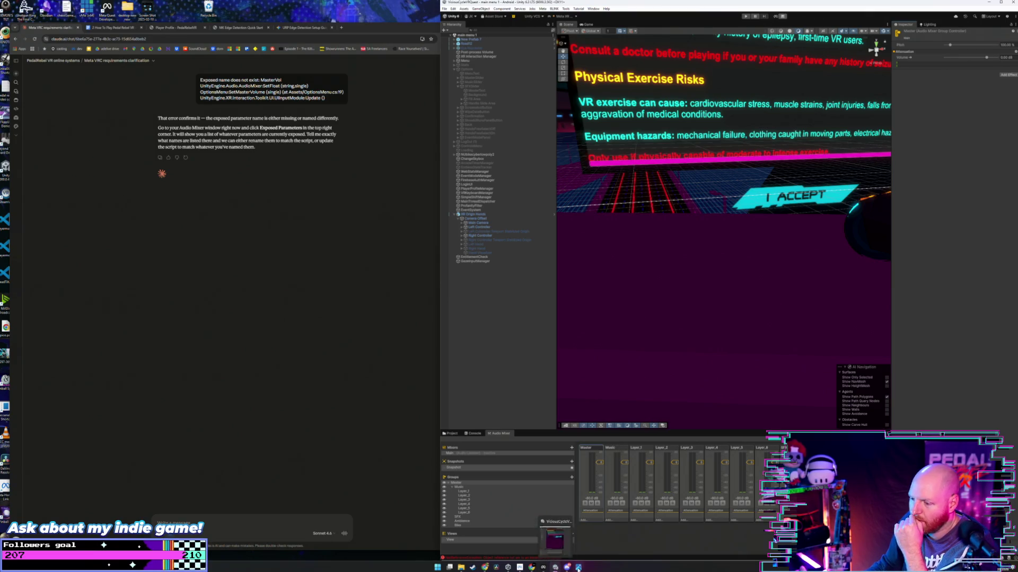
mouse_move(555, 567)
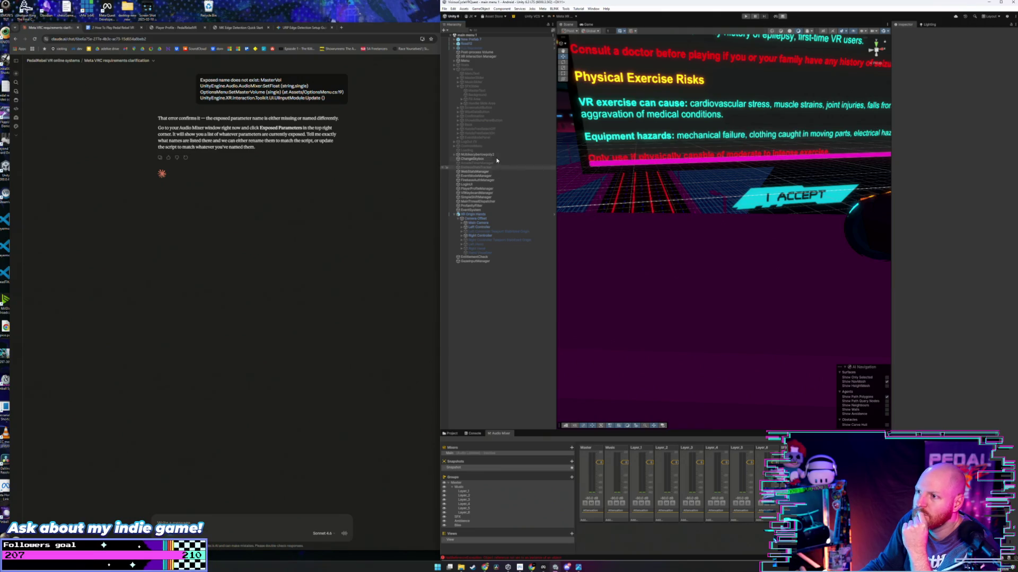
Step: Select the Options object and open OptionsMenu.cs through the Options Menu component's Edit Script
left_click(481, 70)
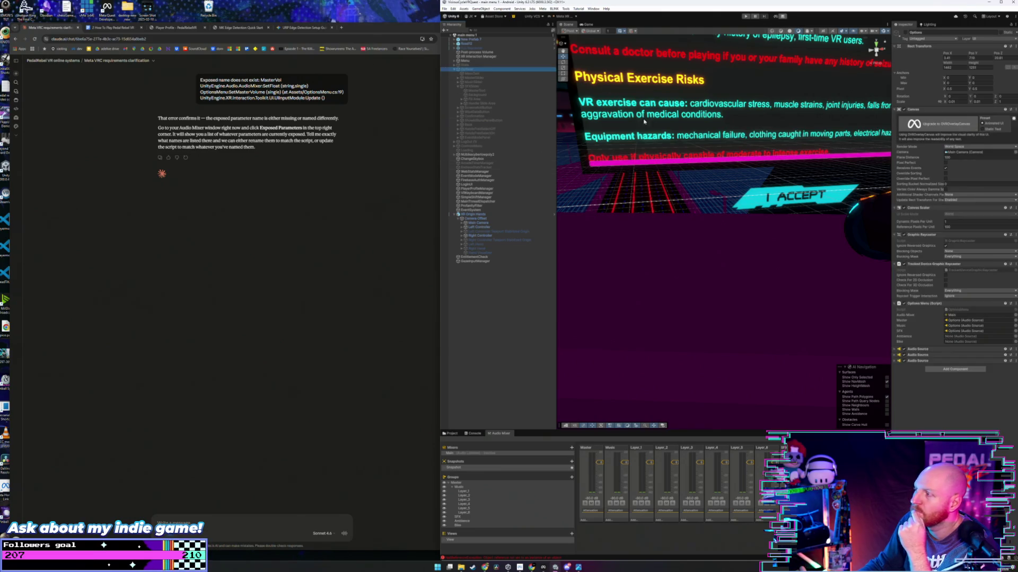
right_click(959, 307)
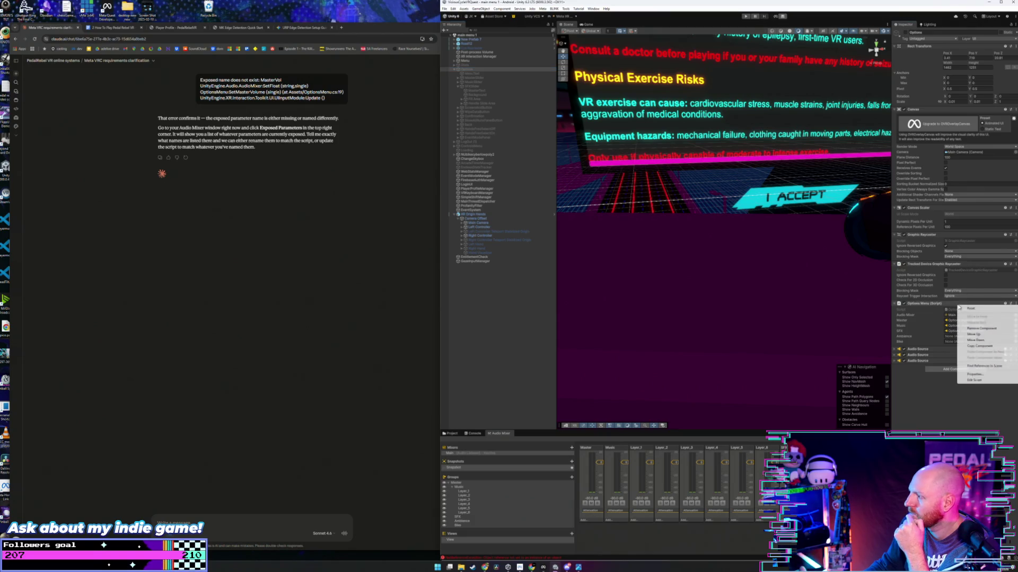
left_click(979, 382)
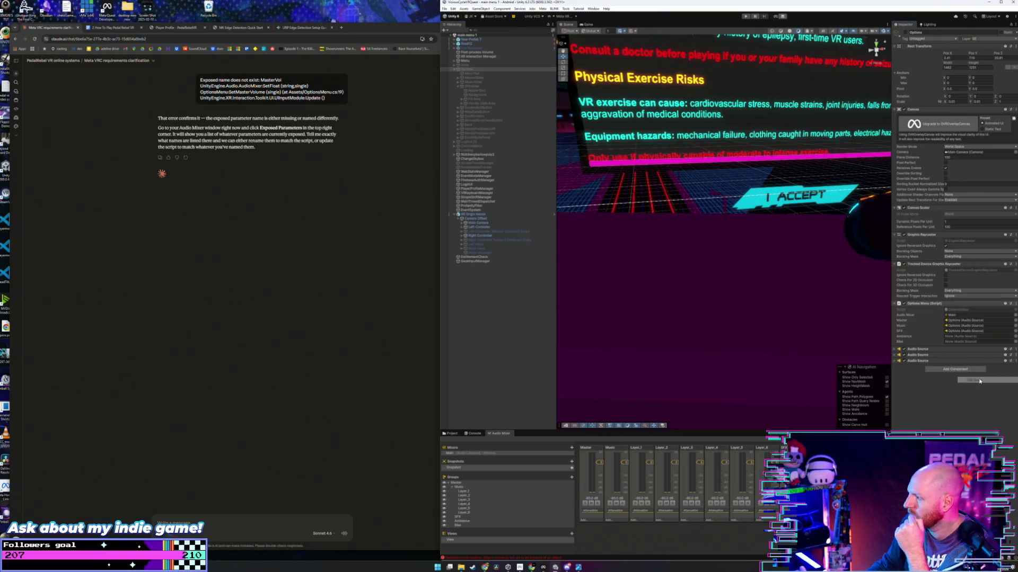
Step: Paste two new copies of the third Audio Source onto the Options object, giving five
left_click(944, 361)
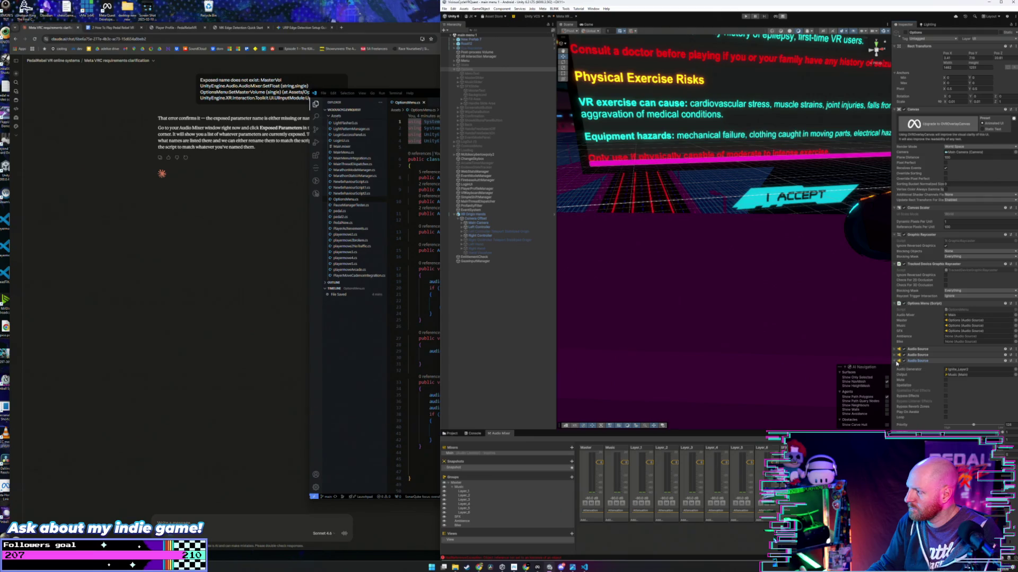
left_click(896, 361)
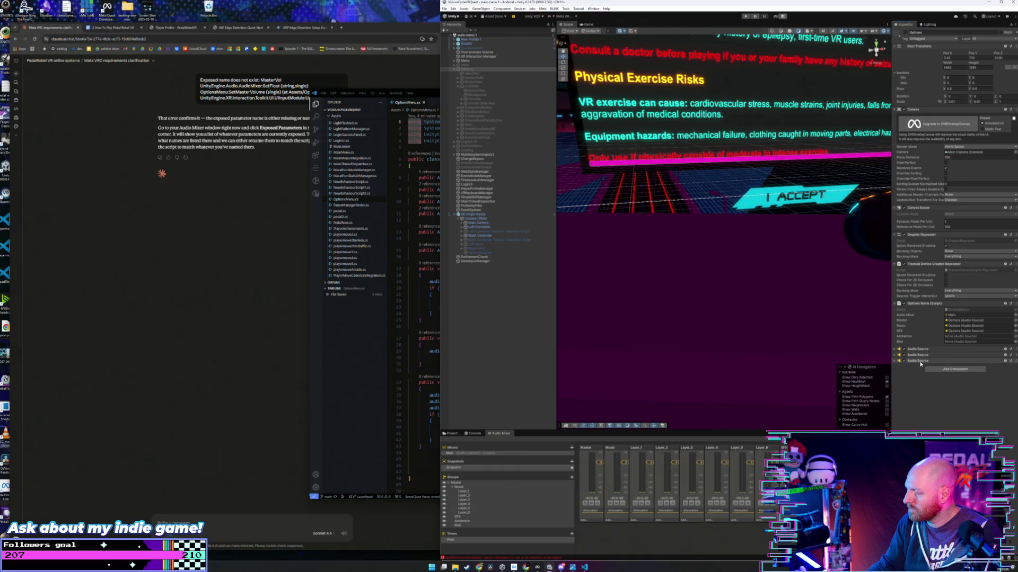
left_click(920, 362)
right_click(920, 361)
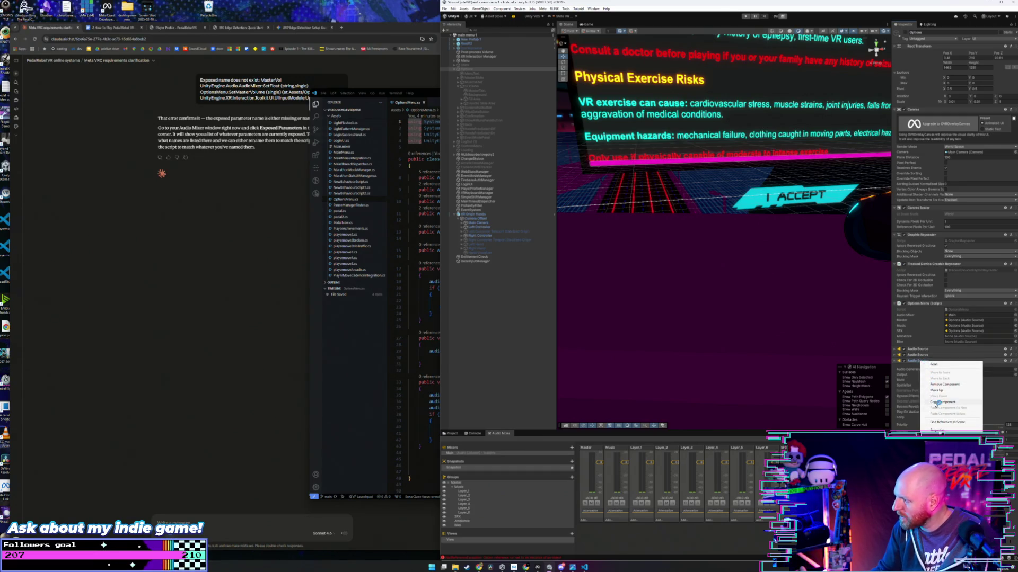
left_click(900, 364)
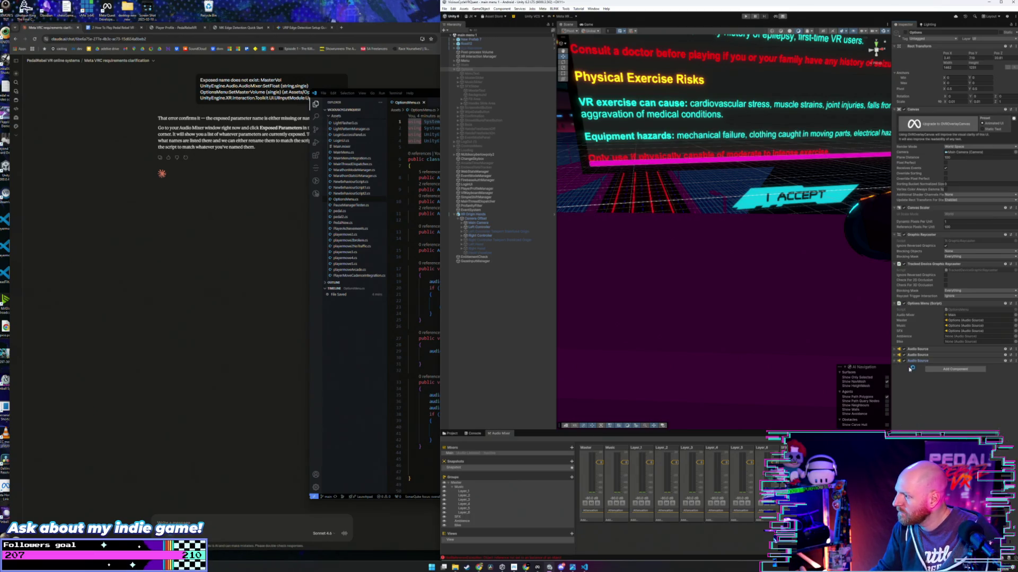
right_click(920, 361)
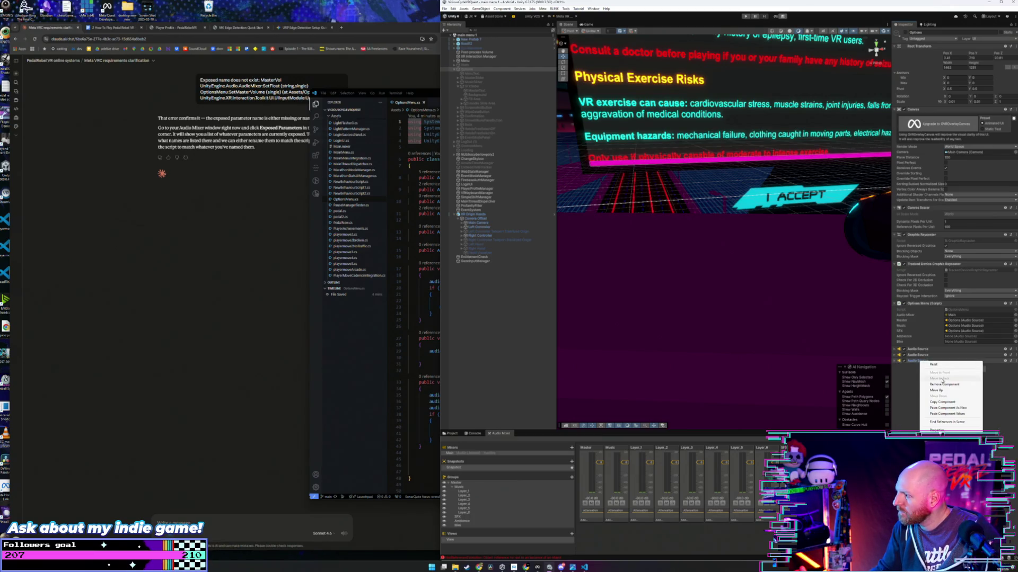
left_click(952, 408)
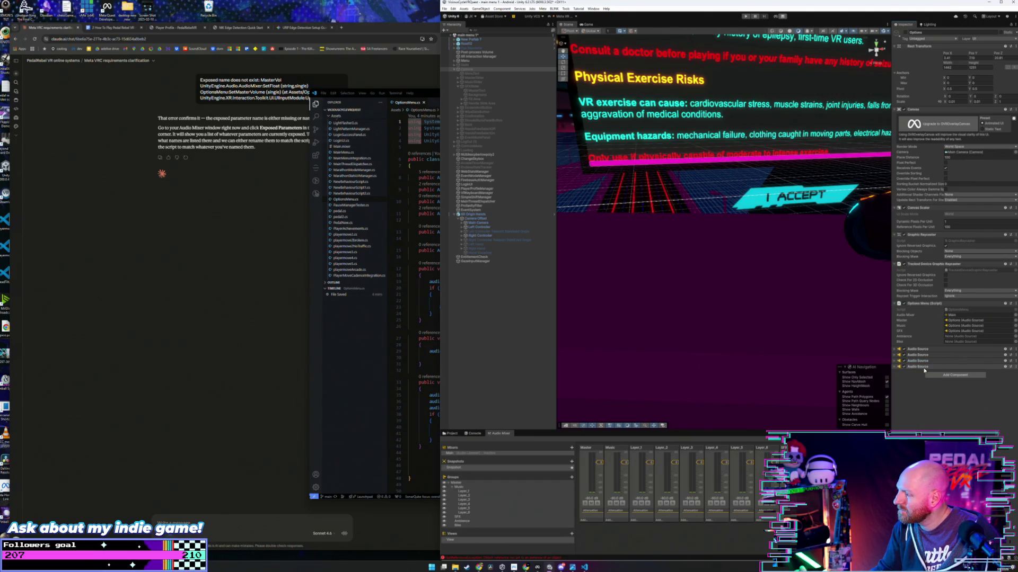
right_click(925, 366)
left_click(953, 413)
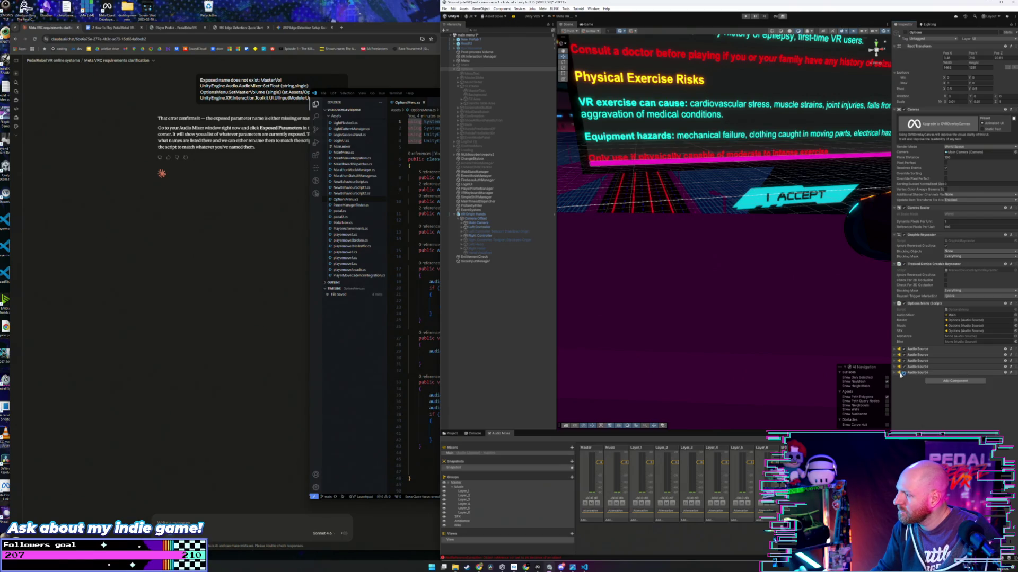
Step: Undo and redo so the Options object keeps four Audio Sources
left_click(894, 373)
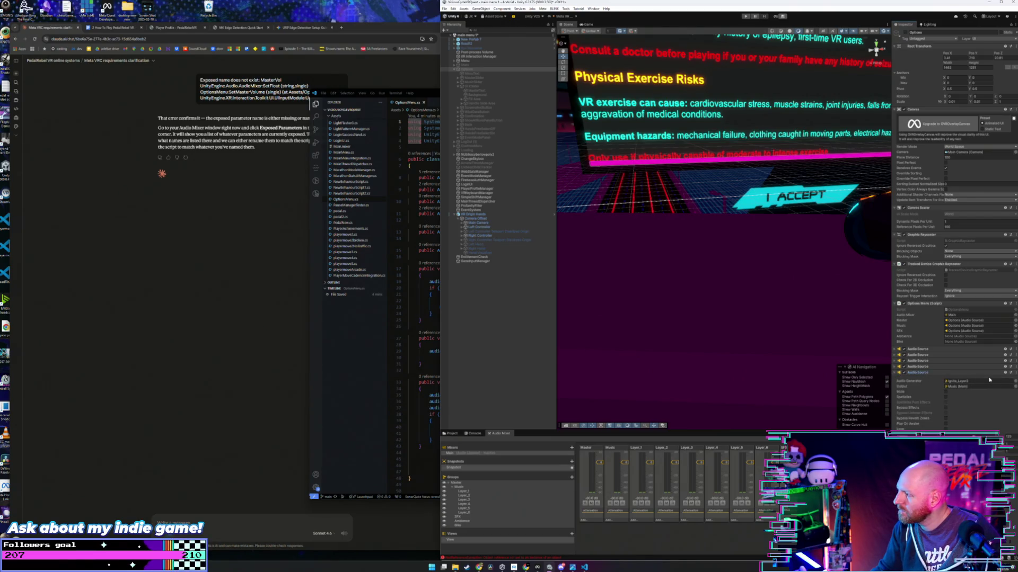
key("ctrl+z")
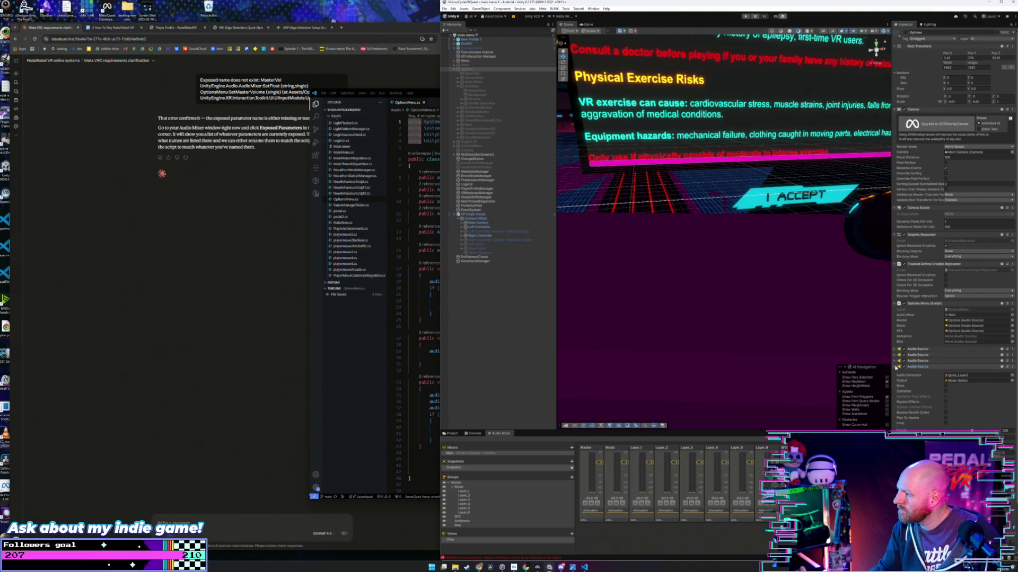
key("ctrl+z")
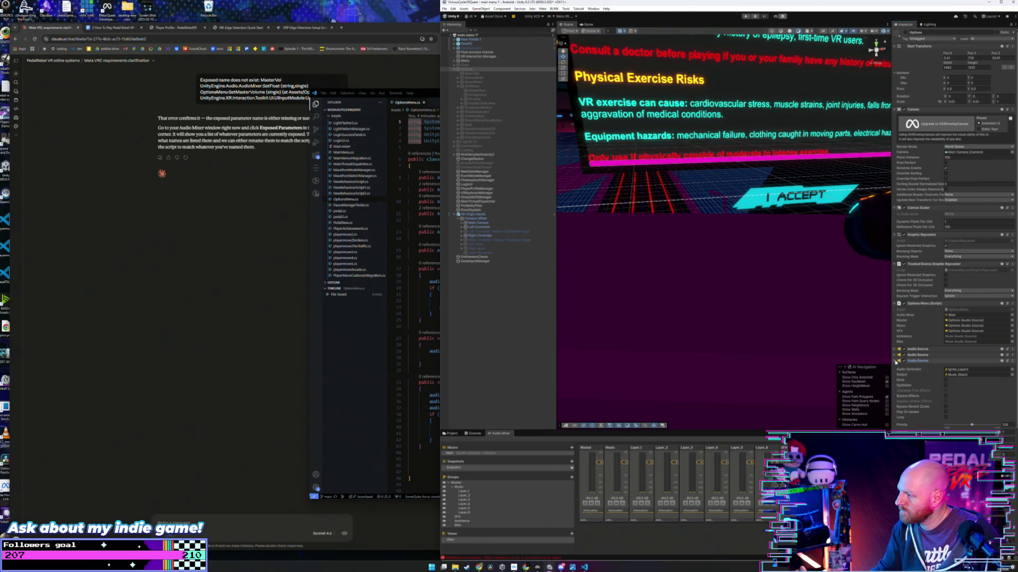
key("ctrl+y")
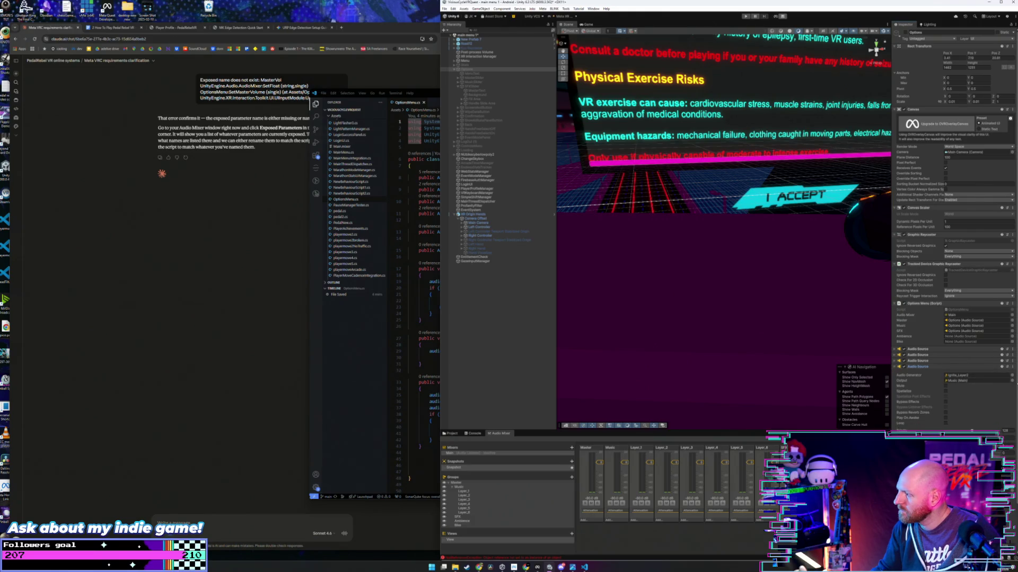
Step: Route the fourth Audio Source's output to the Bike (Main) mixer group
left_click(1013, 380)
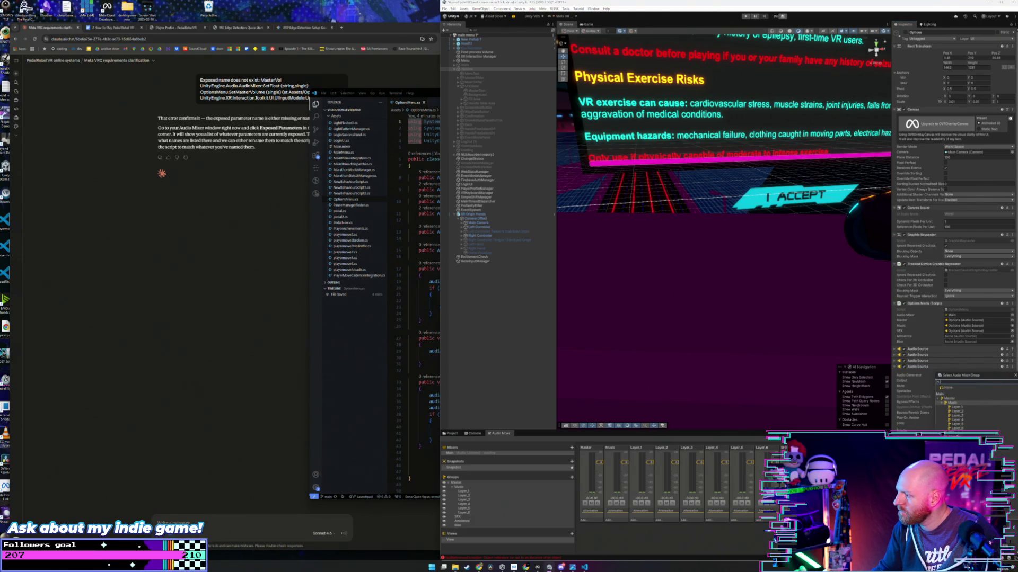
left_click(1015, 376)
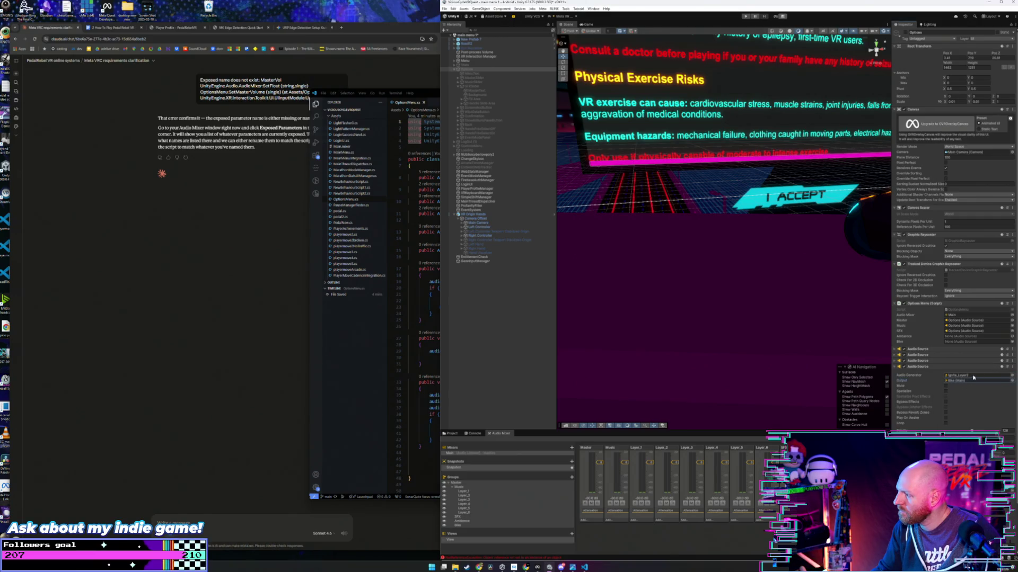
left_click(1012, 376)
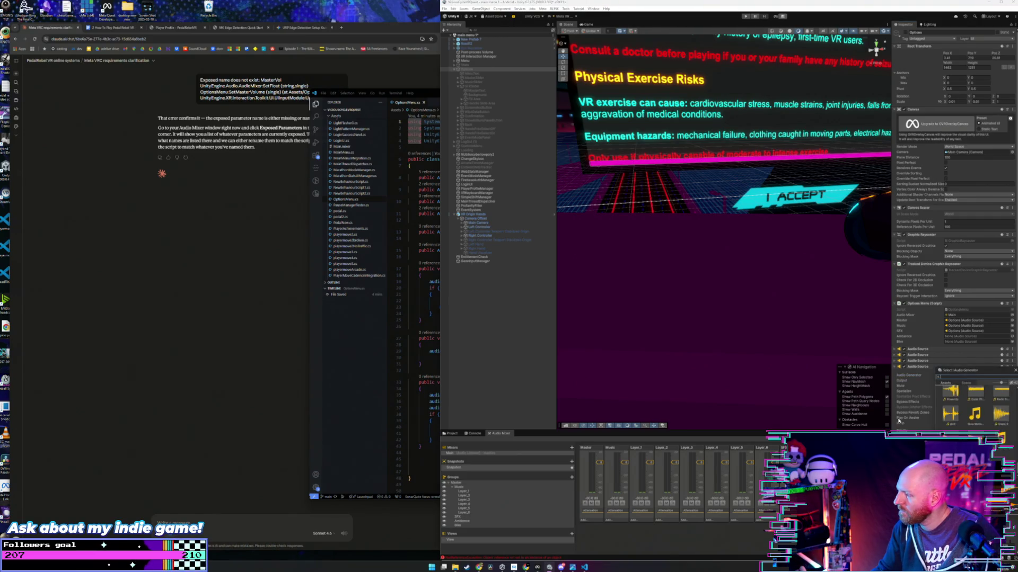
Step: Assign the Ambience clip as the fourth Audio Source's Audio Generator
scroll(981, 428, "up", 2)
scroll(981, 428, "up", 3)
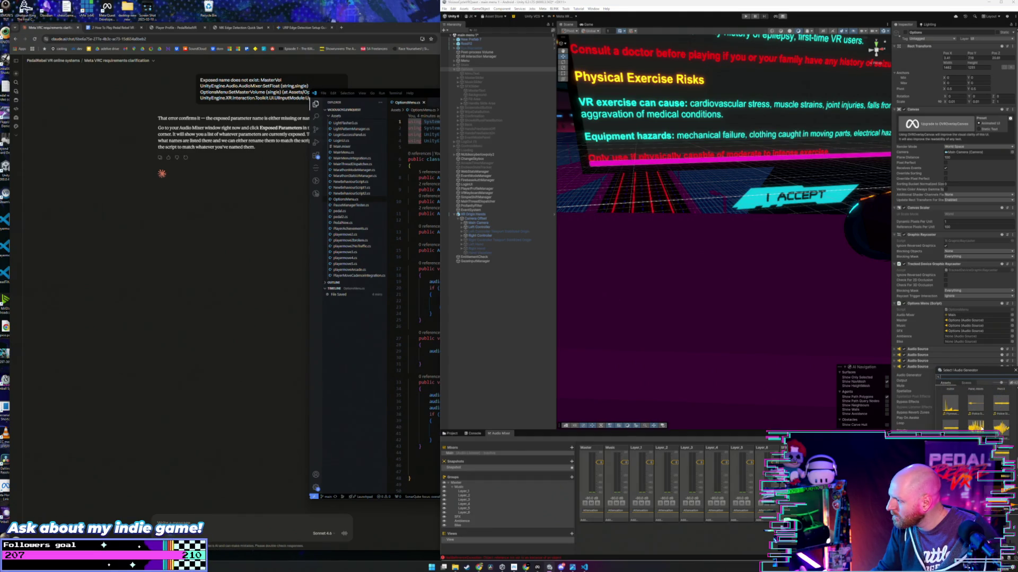
scroll(981, 428, "up", 2)
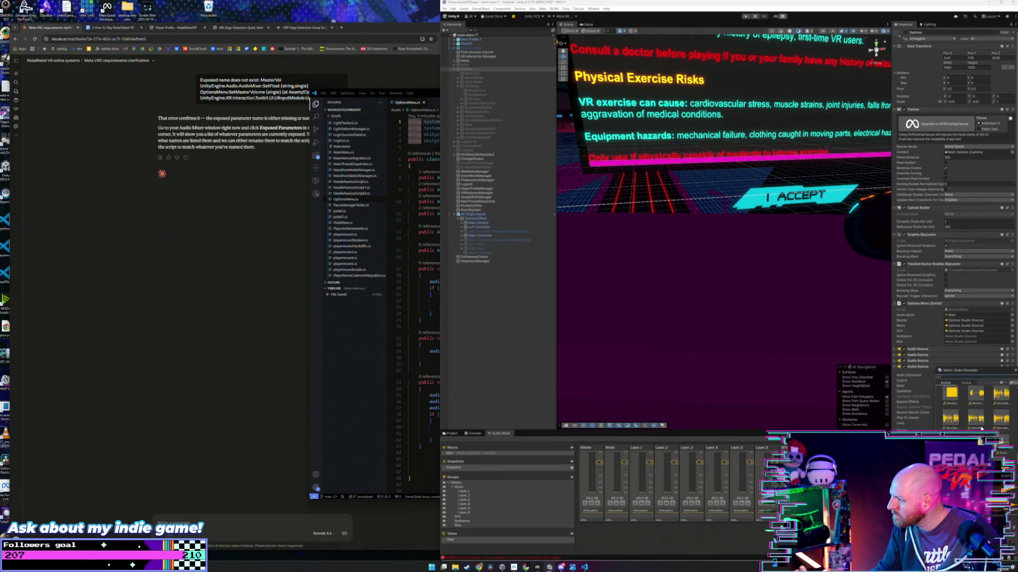
scroll(985, 419, "up", 1)
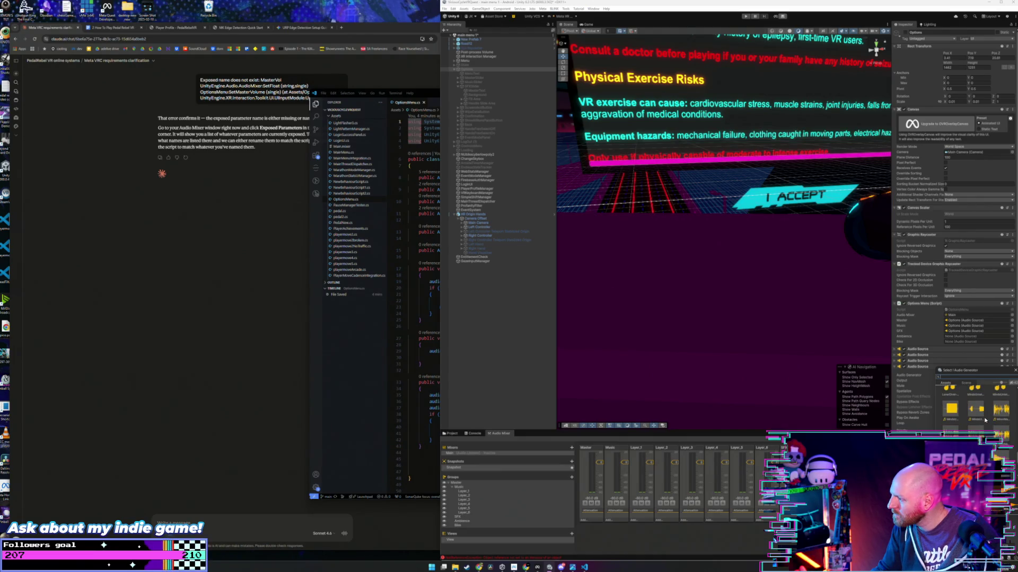
scroll(985, 420, "up", 1)
scroll(983, 416, "up", 5)
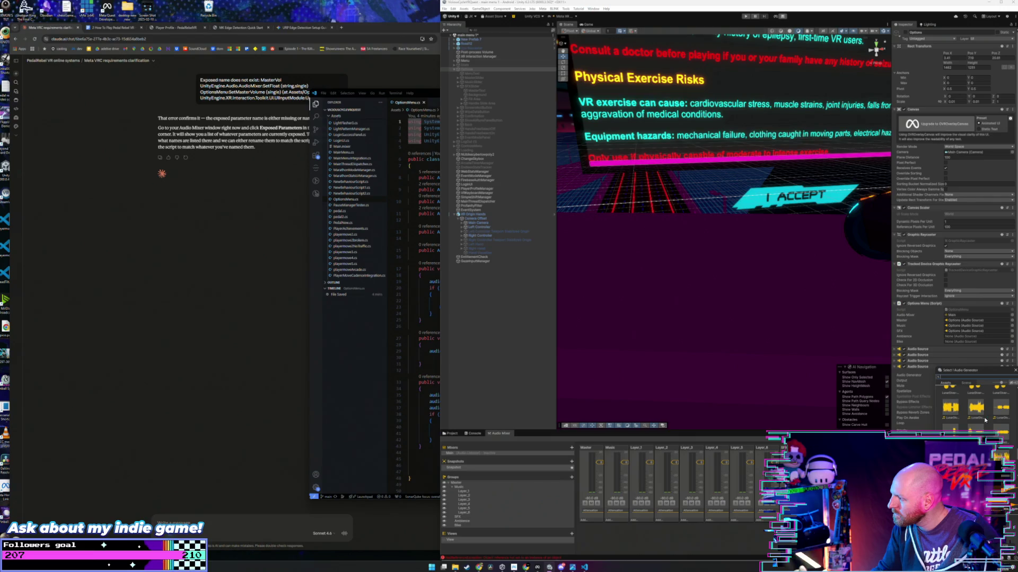
scroll(979, 412, "up", 5)
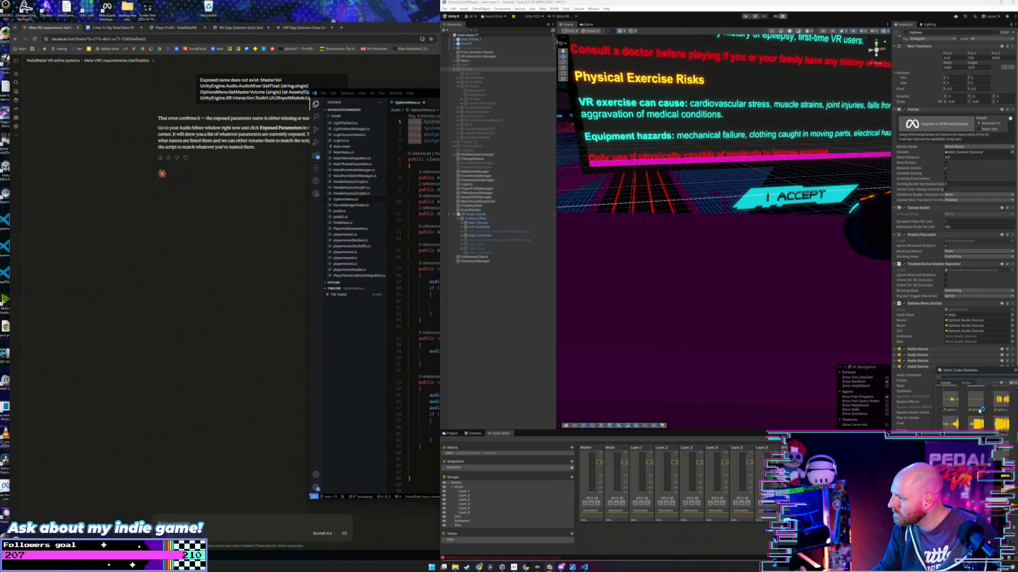
scroll(979, 411, "up", 5)
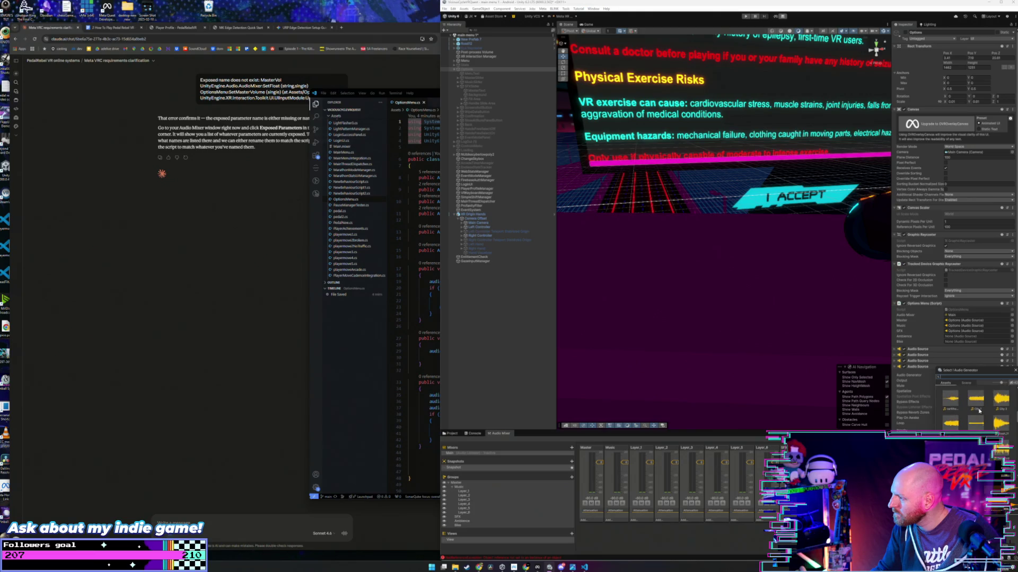
scroll(979, 411, "up", 2)
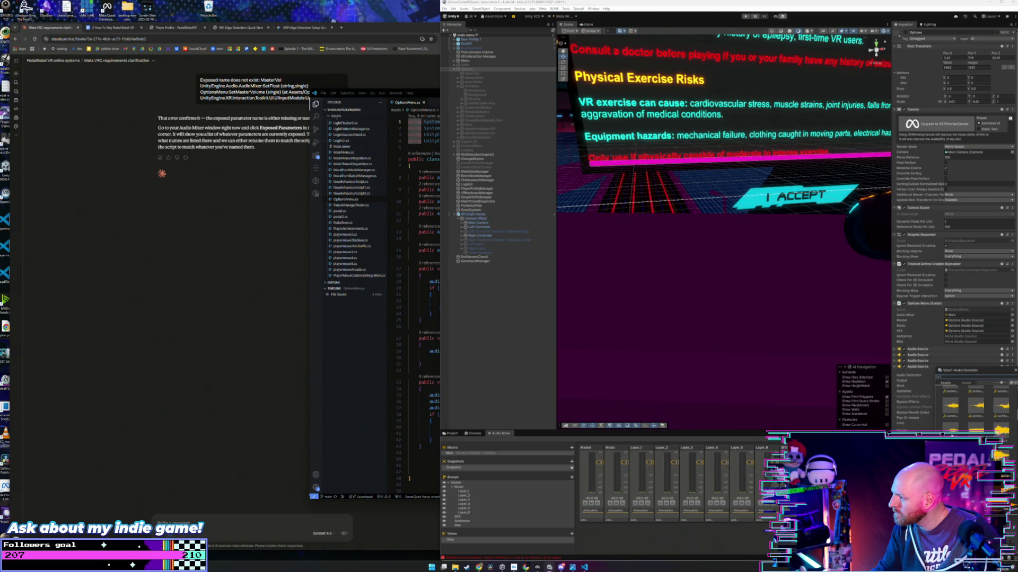
scroll(982, 426, "up", 3)
scroll(989, 422, "up", 5)
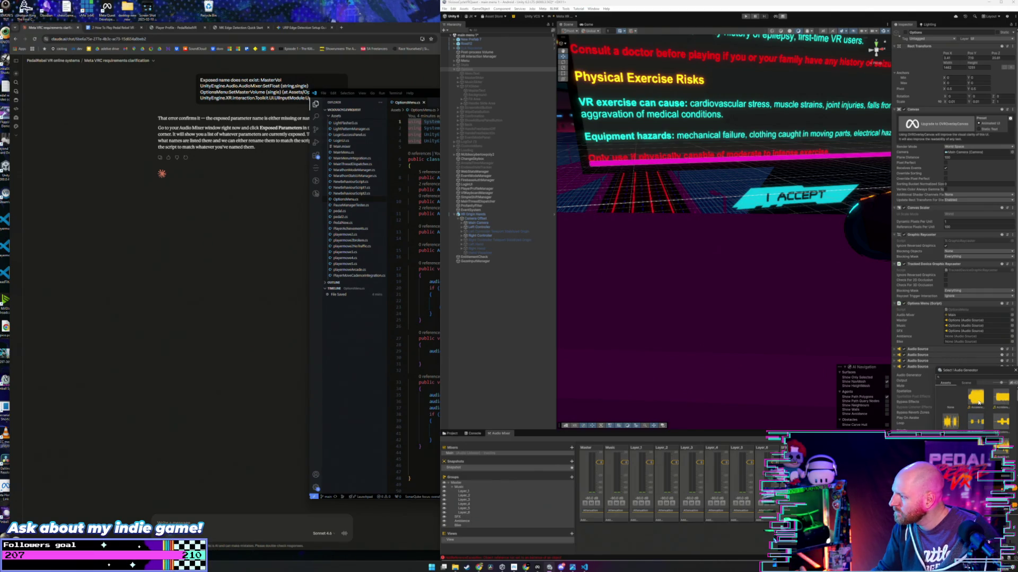
left_click(979, 403)
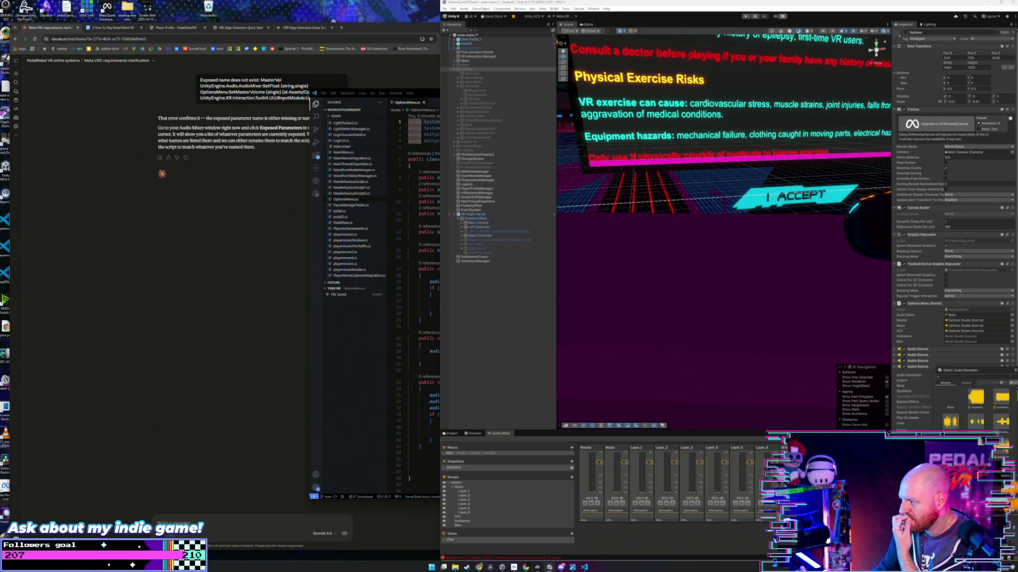
left_click(1014, 370)
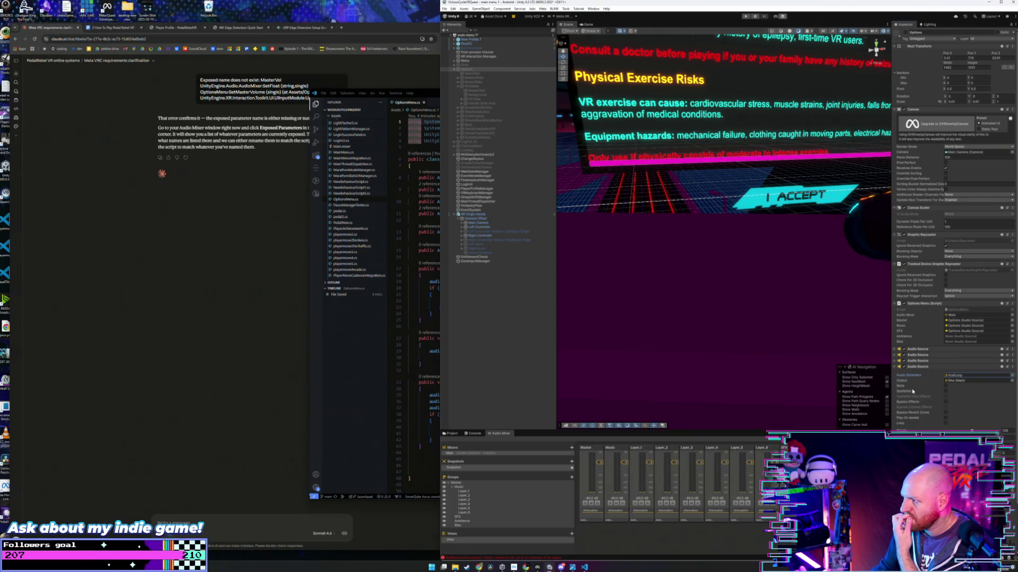
Step: Assign the Cilly 4 clip as the fifth Audio Source's Audio Generator
left_click(894, 366)
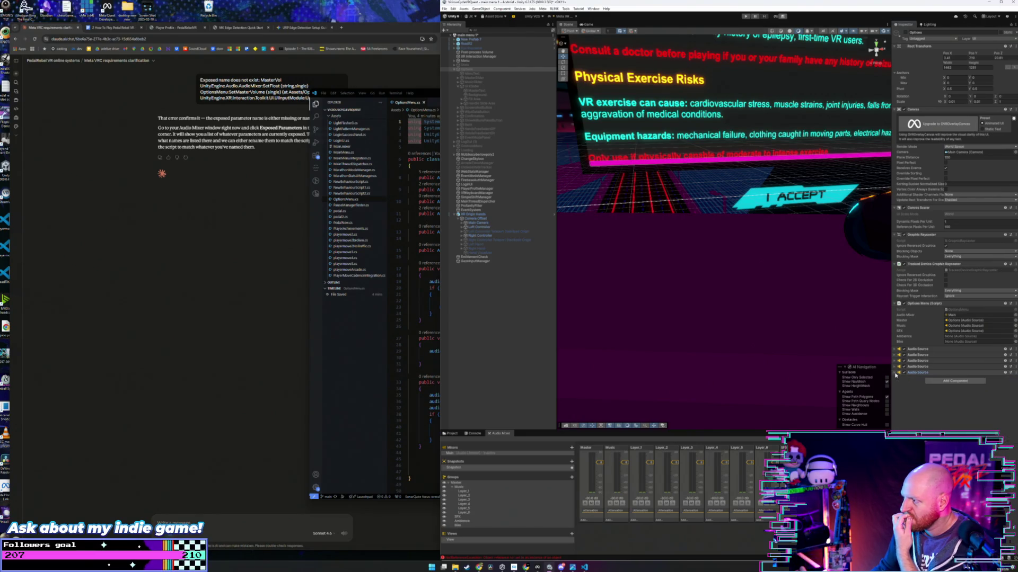
left_click(895, 373)
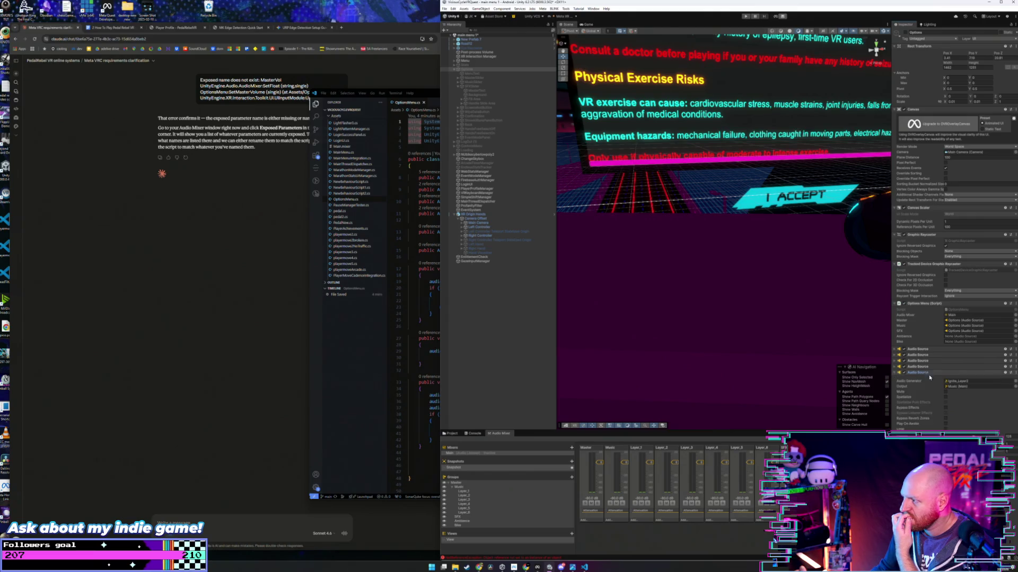
left_click(1014, 381)
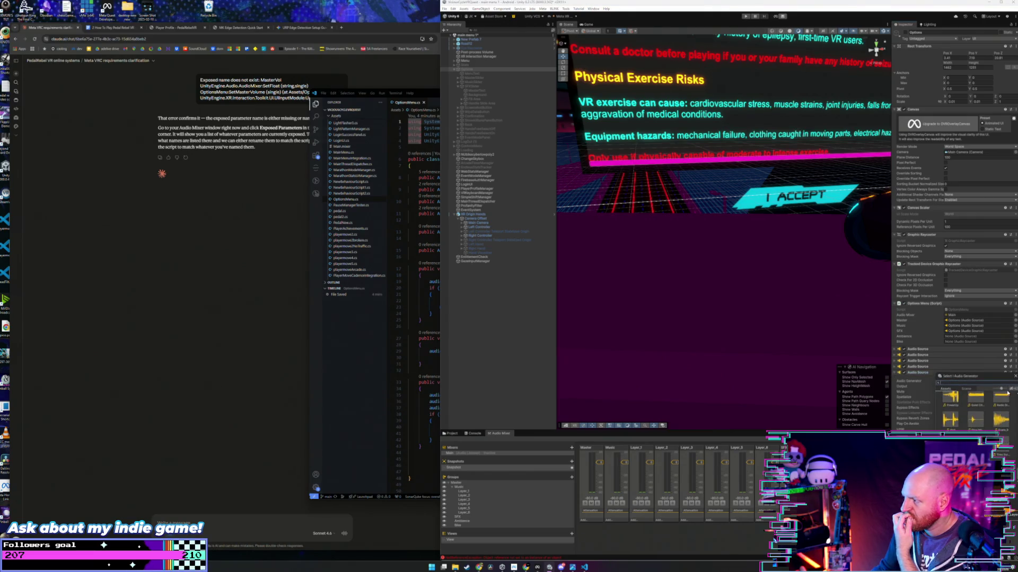
scroll(981, 425, "down", 2)
scroll(980, 419, "up", 3)
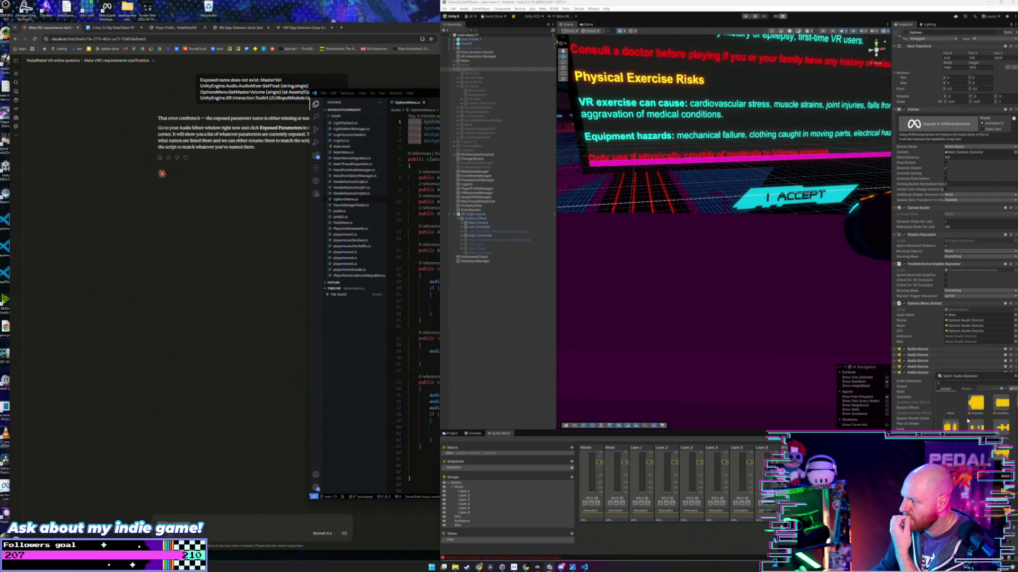
scroll(976, 411, "down", 1)
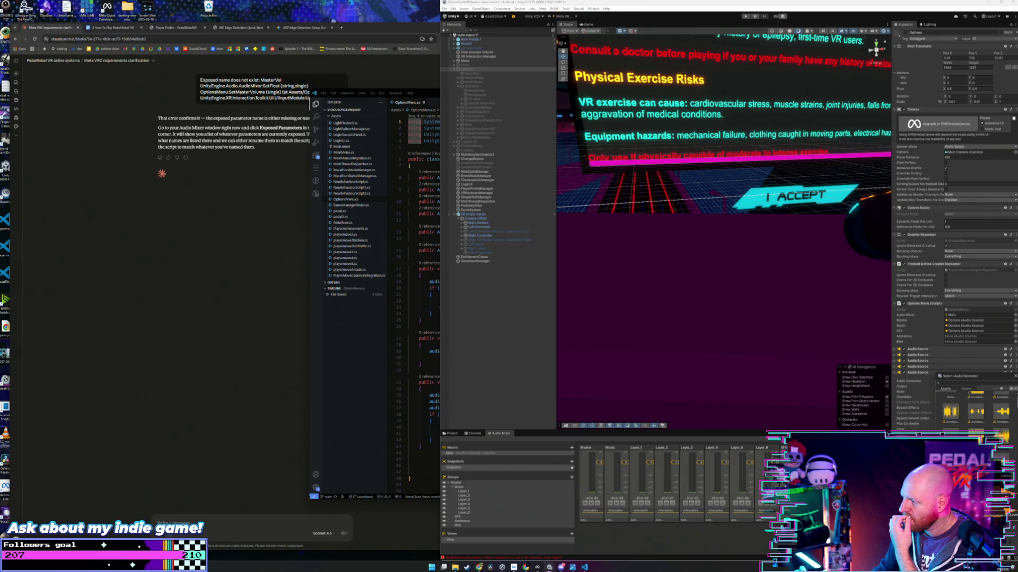
scroll(977, 408, "down", 1)
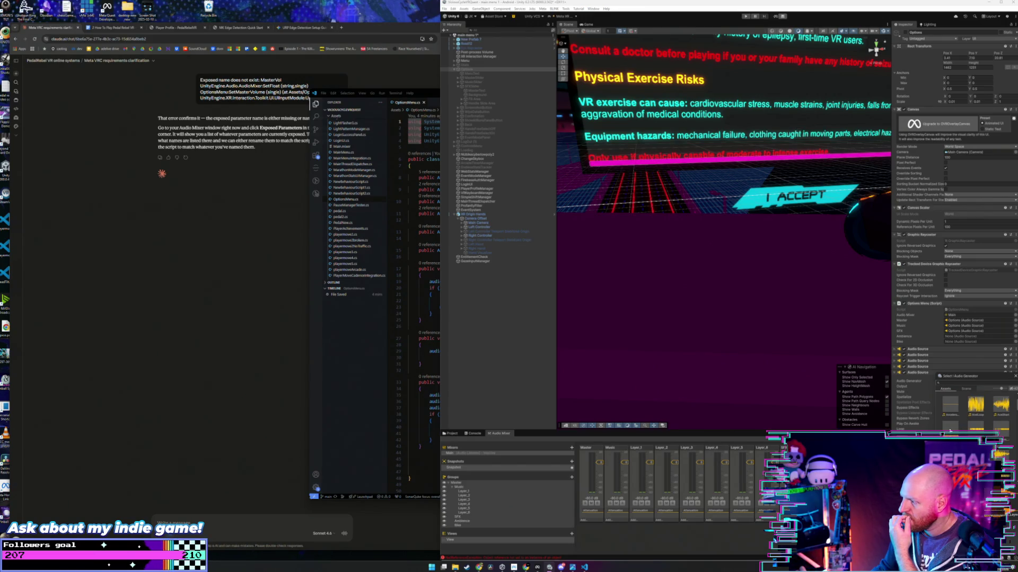
scroll(976, 408, "down", 1)
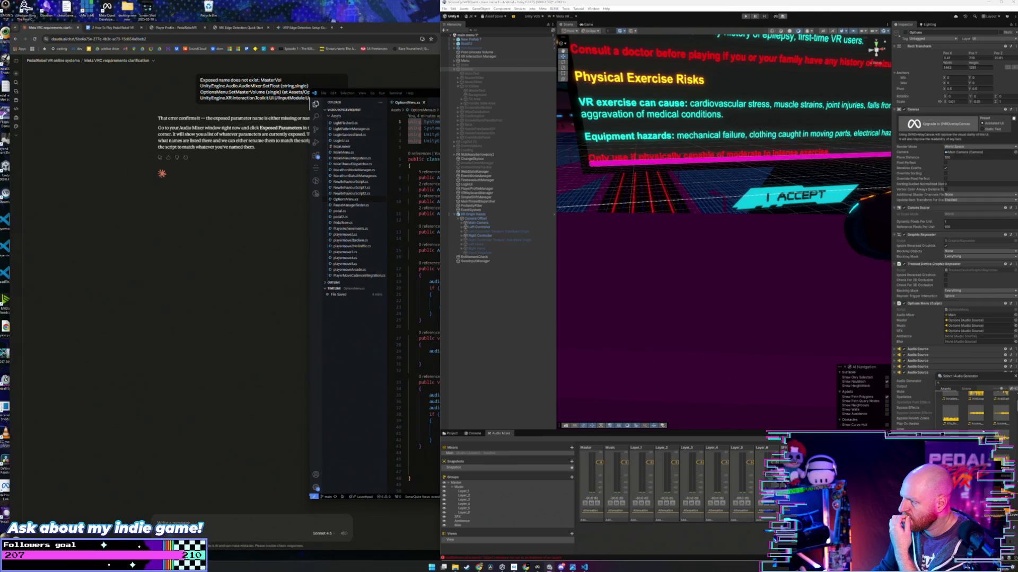
scroll(975, 408, "down", 3)
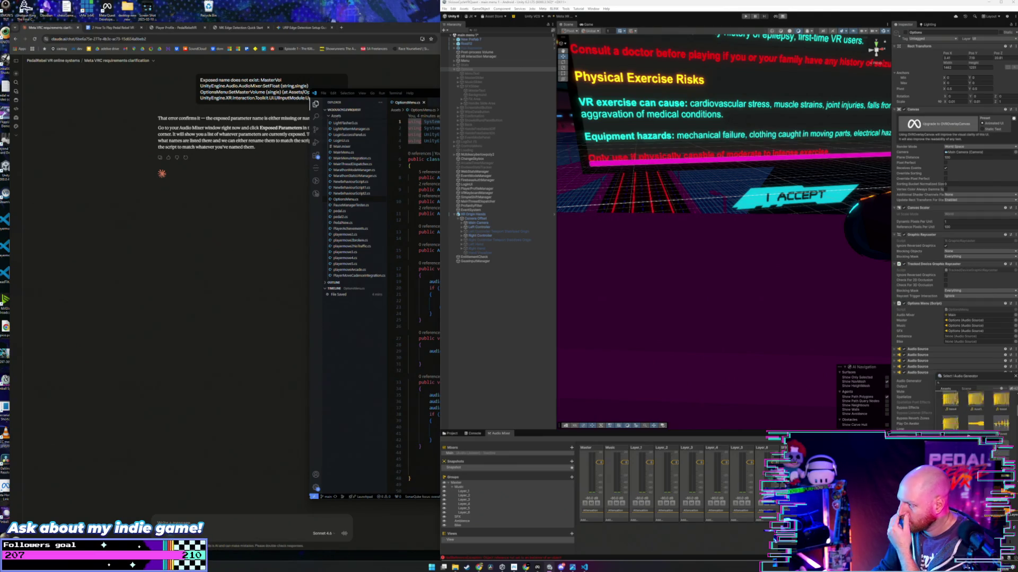
scroll(975, 408, "down", 1)
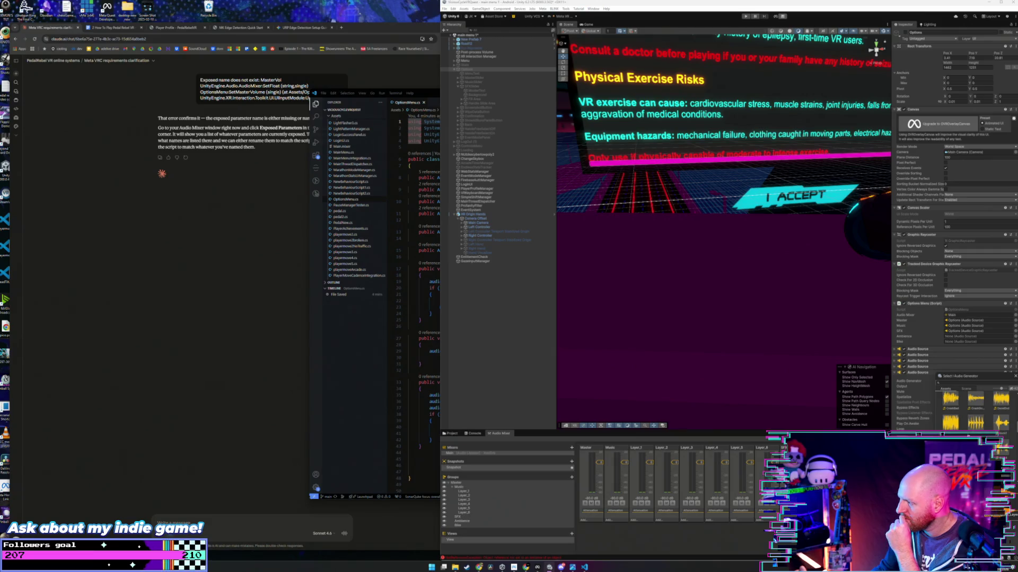
scroll(975, 408, "up", 1)
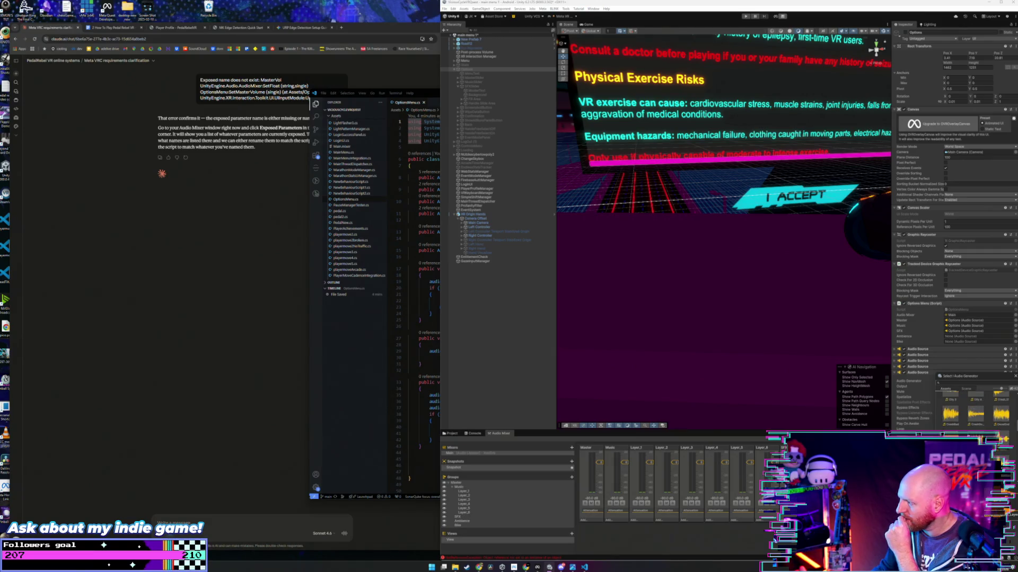
scroll(975, 408, "up", 1)
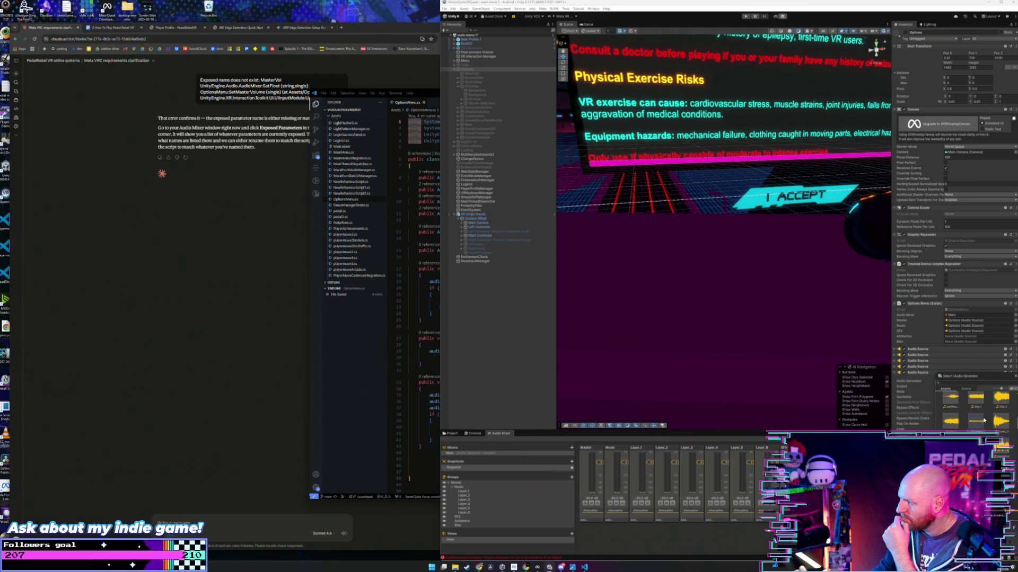
double_click(971, 418)
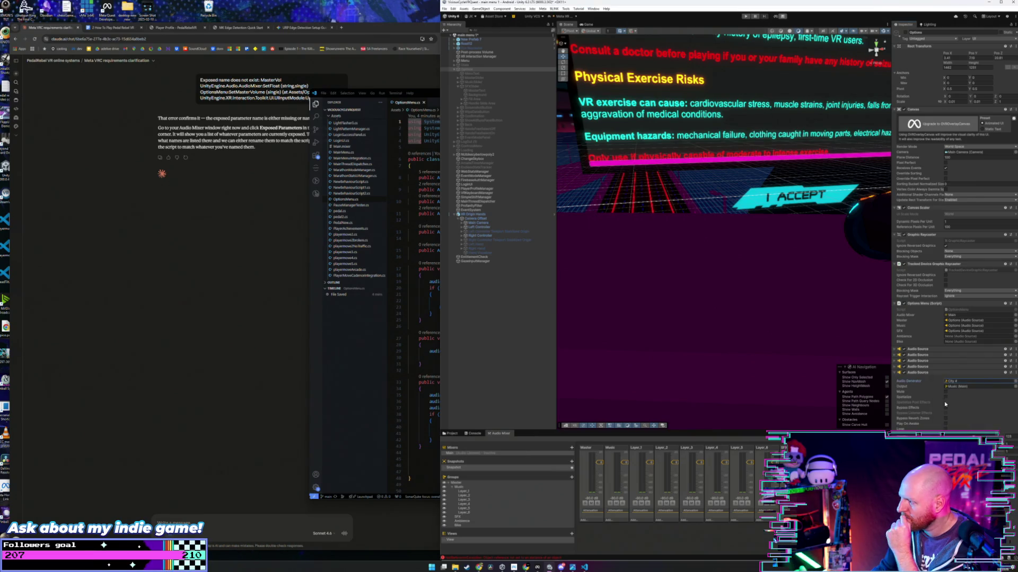
Step: Route the fifth Audio Source's output to the Ambience (Main) mixer group
left_click(1010, 387)
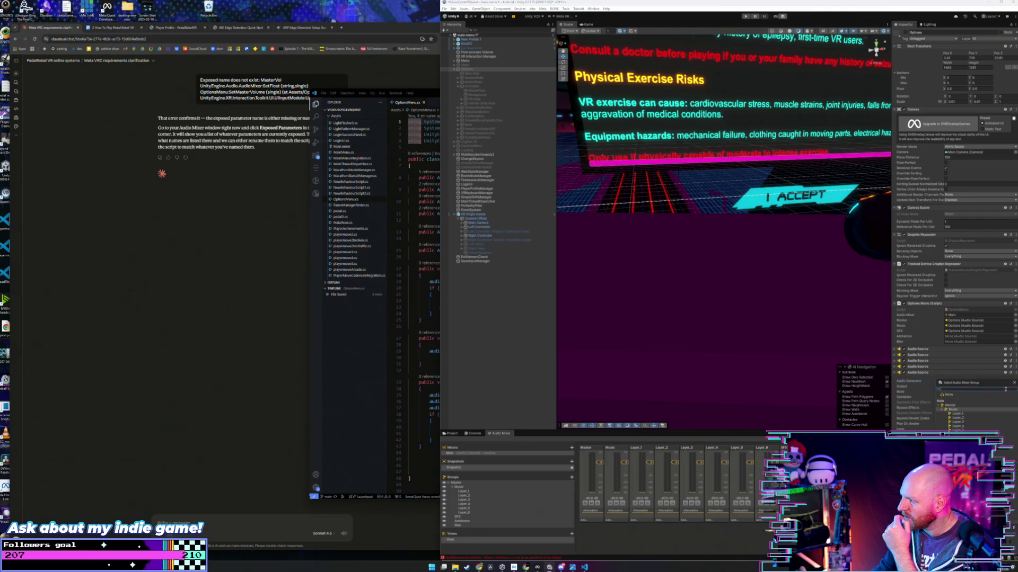
type("amb")
key("Return")
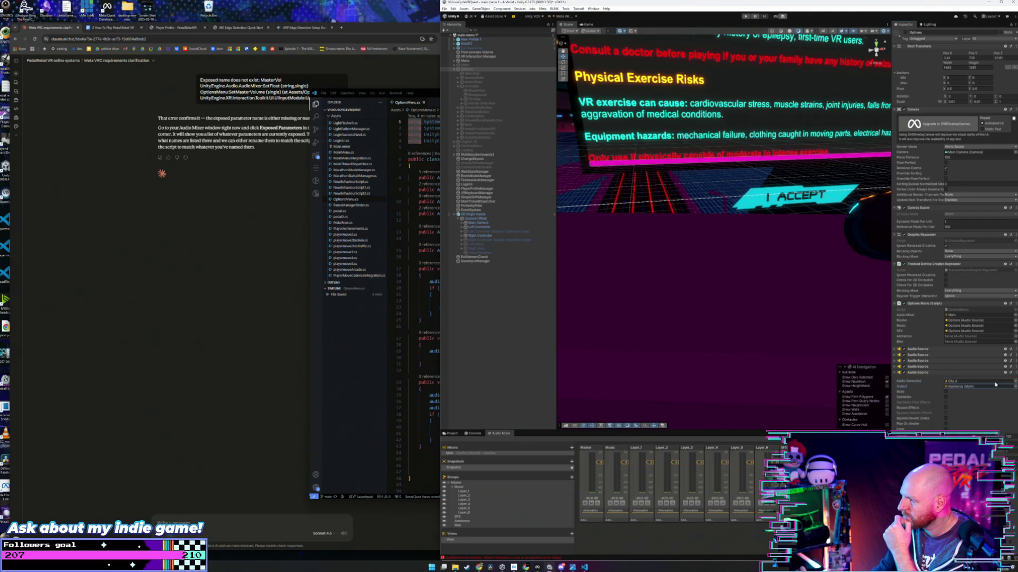
left_click(900, 373)
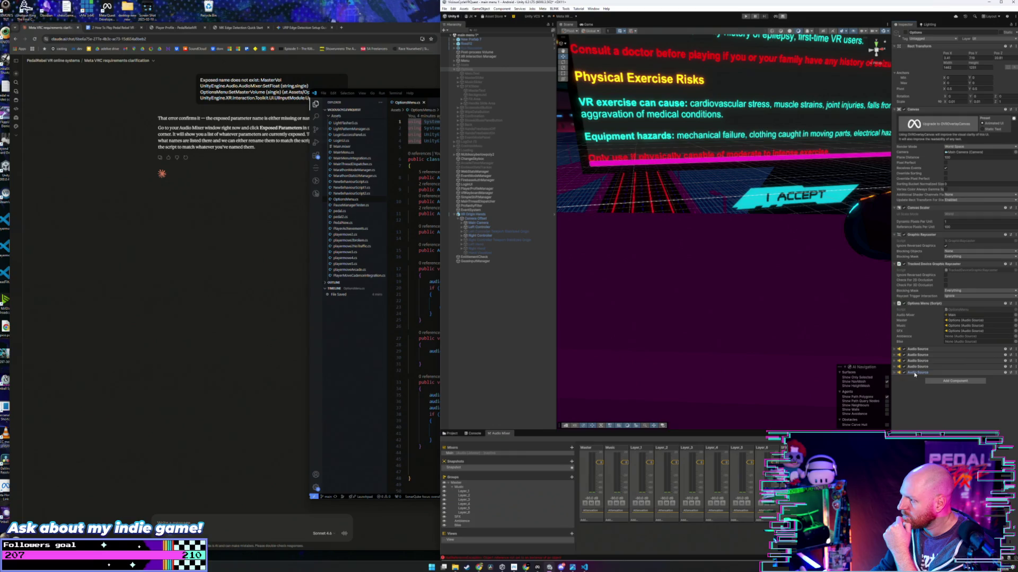
Step: Assign the Options object's audio sources to the Ambience and Bike slots, checking the fourth source's clip and output
left_click_drag(954, 337, 954, 338)
left_click_drag(917, 367, 953, 344)
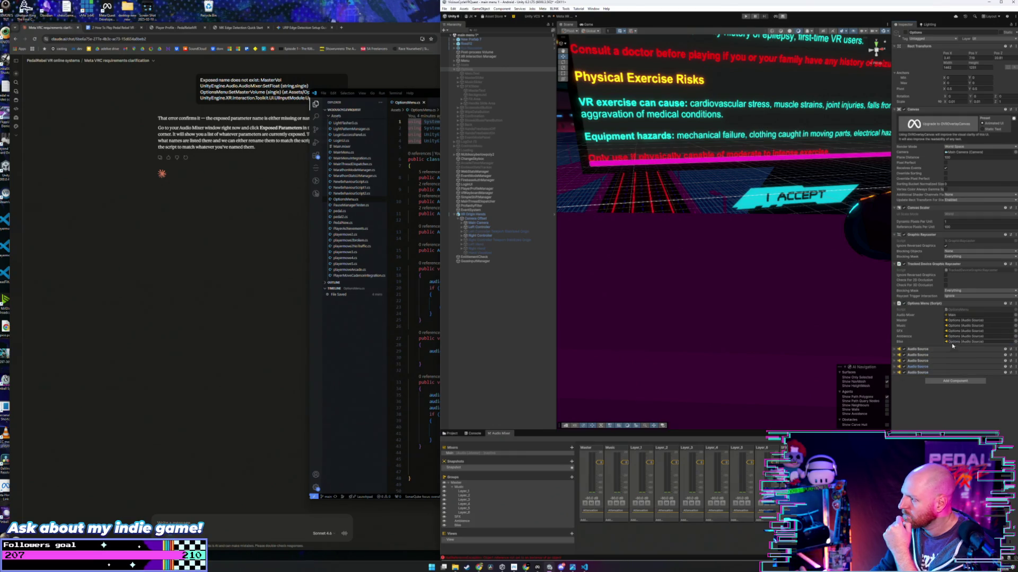
left_click(896, 367)
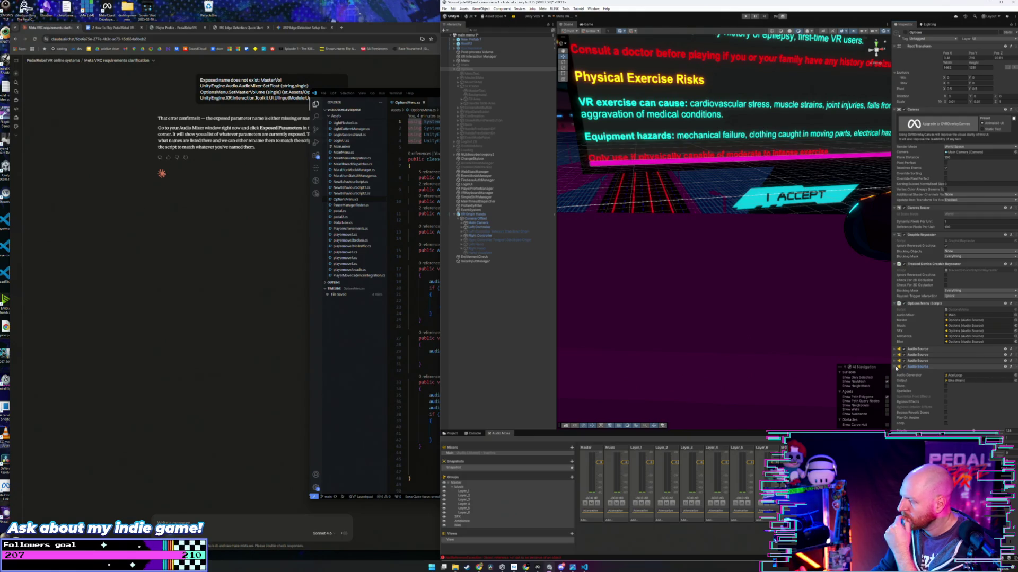
left_click(896, 367)
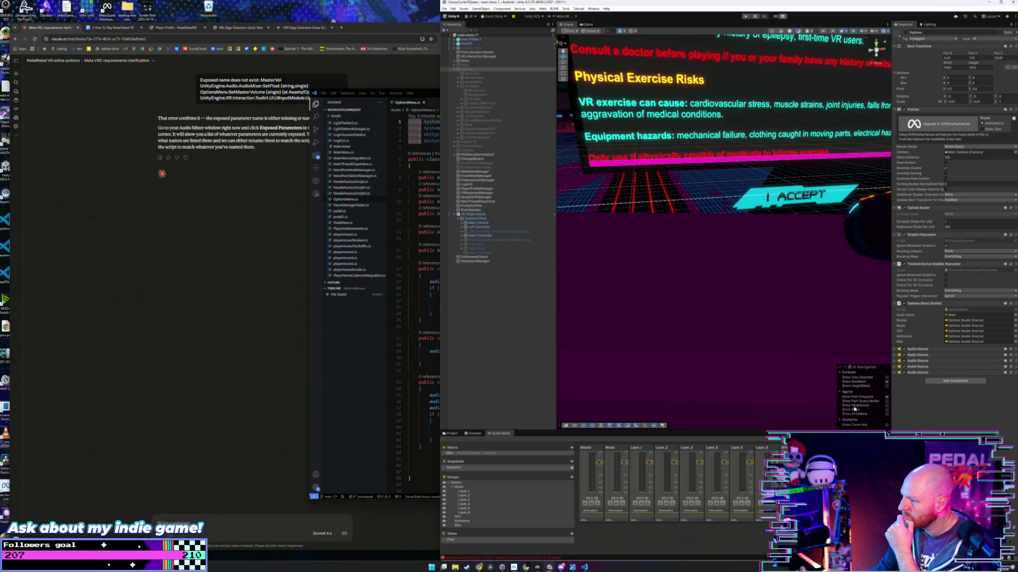
Step: Save the project from the File menu
left_click(444, 8)
left_click(444, 9)
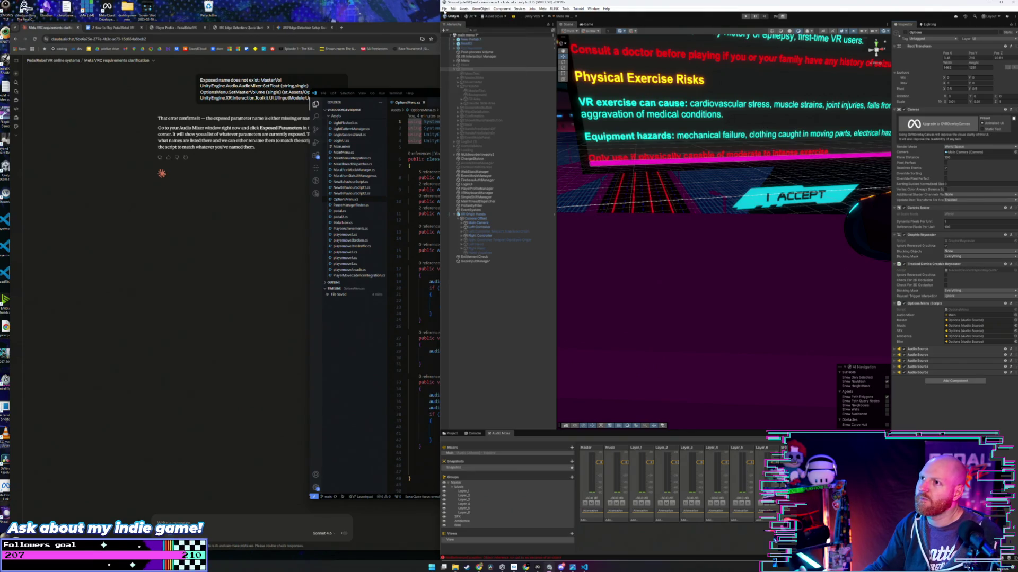
left_click(445, 8)
left_click(466, 67)
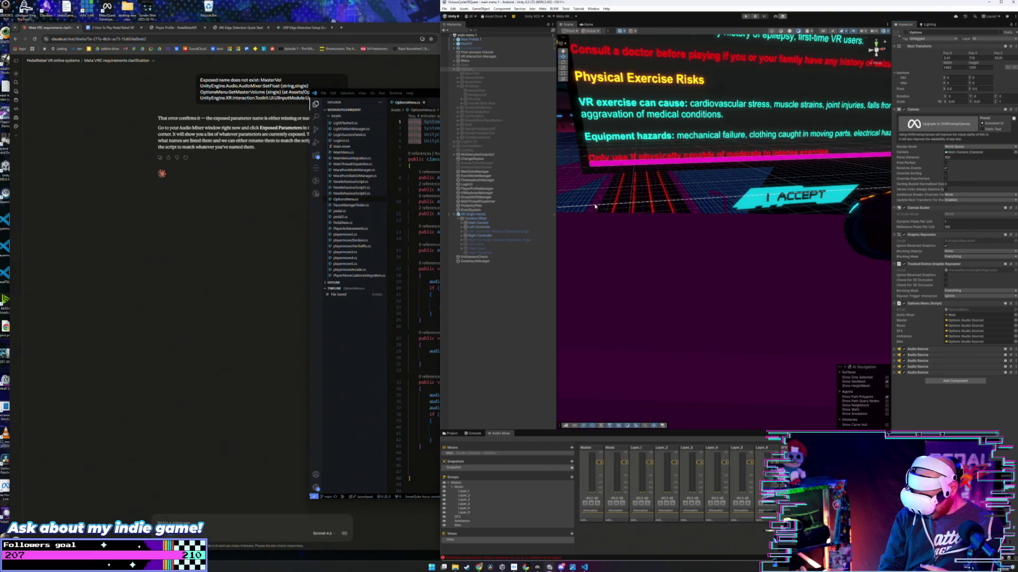
Step: Run Play mode and stop it again to test the Options menu audio in the Quest headset
left_click(746, 16)
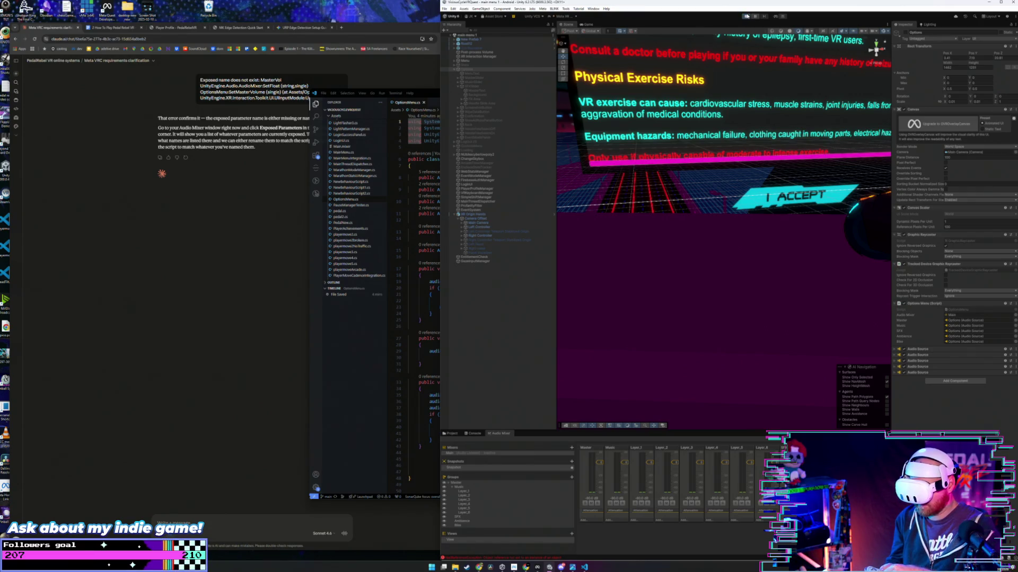
left_click(747, 17)
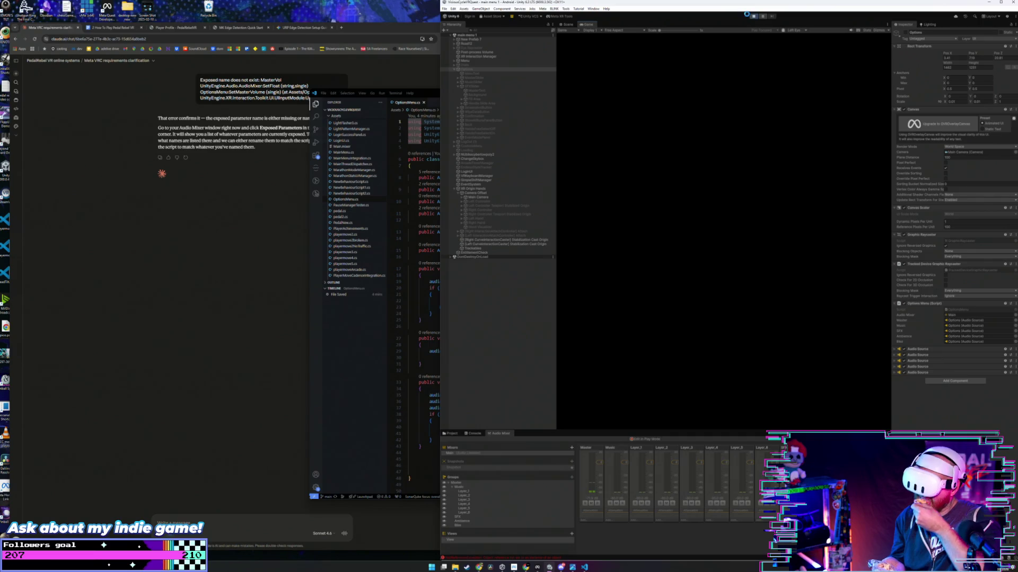
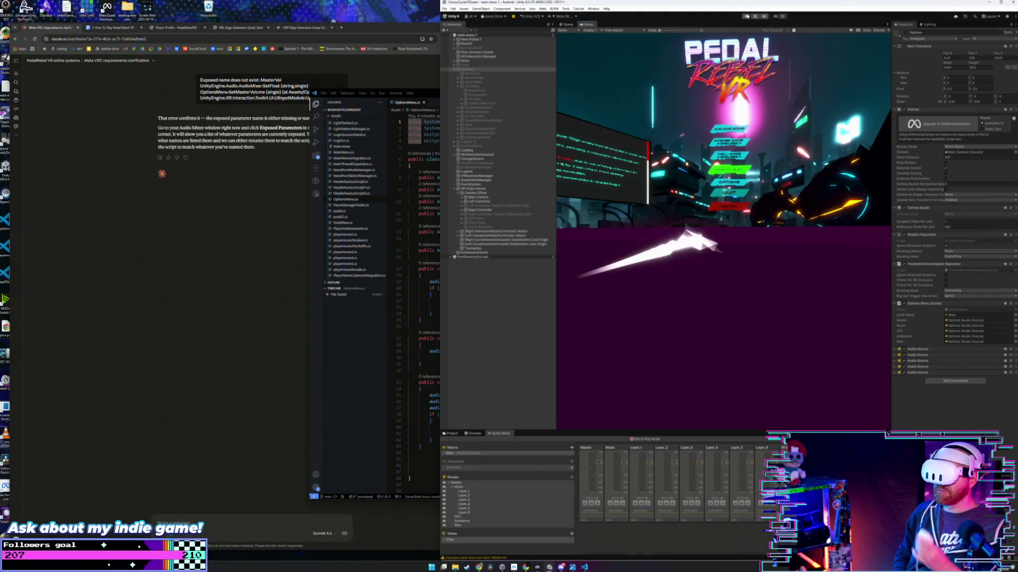
Step: Exit Play mode and inspect the Menu and XR Origin Hands objects in the Hierarchy
left_click(747, 17)
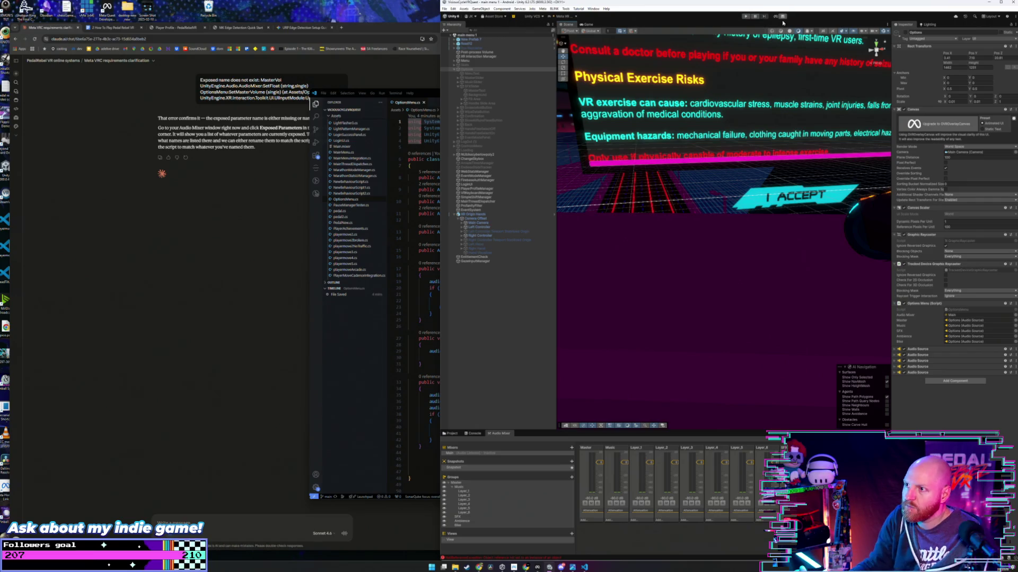
left_click(509, 61)
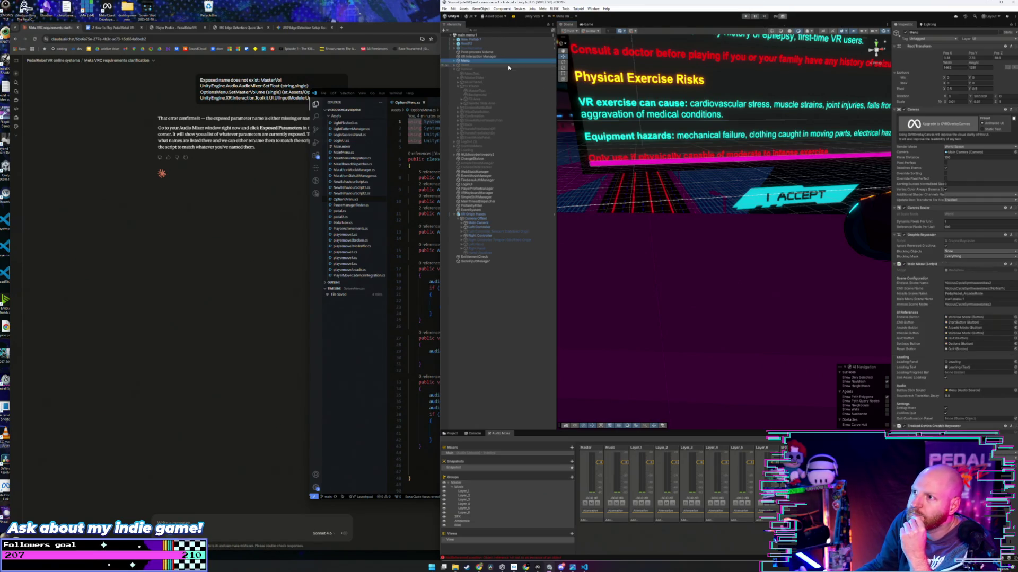
left_click(477, 214)
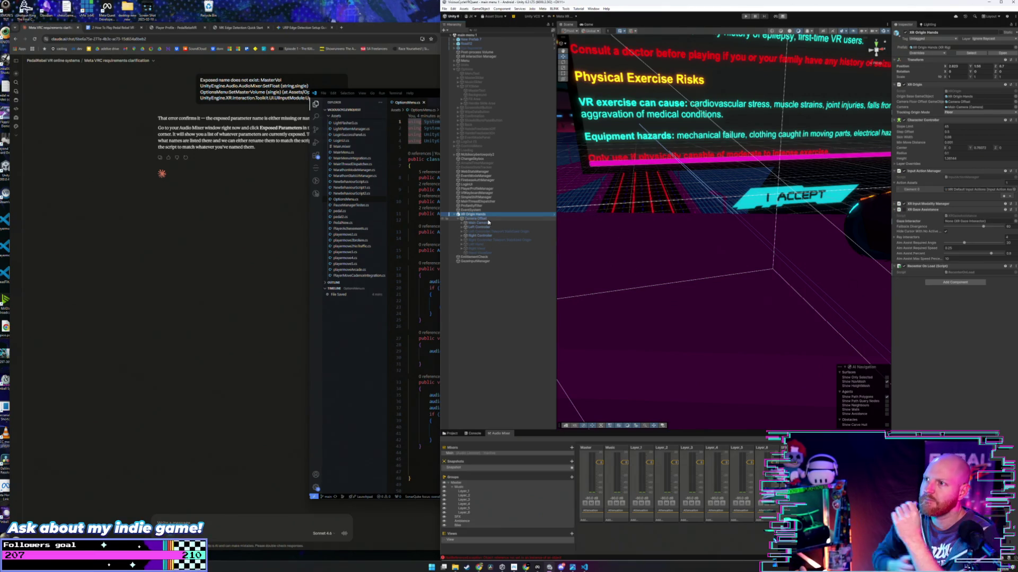
left_click(465, 60)
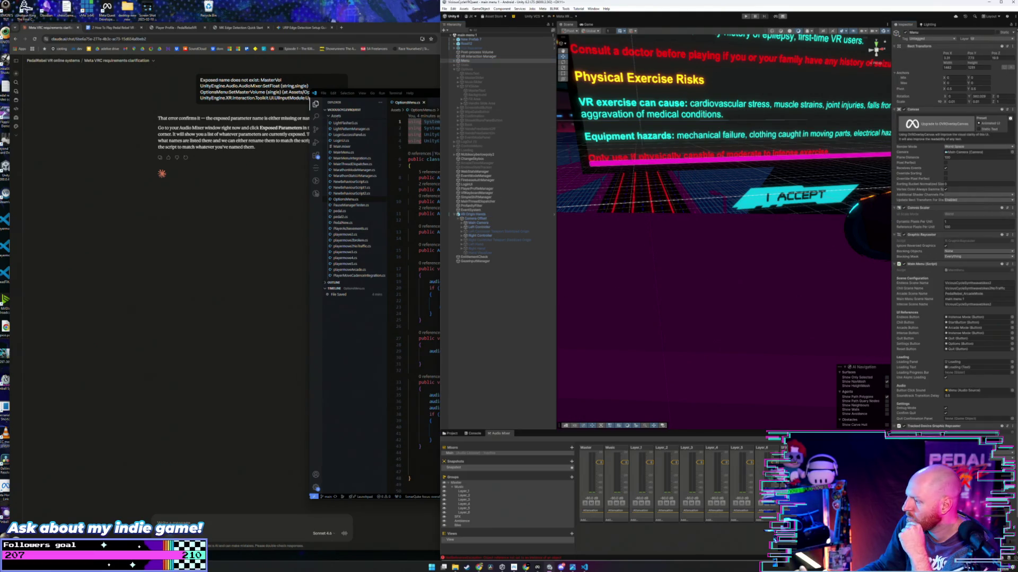
scroll(953, 222, "down", 2)
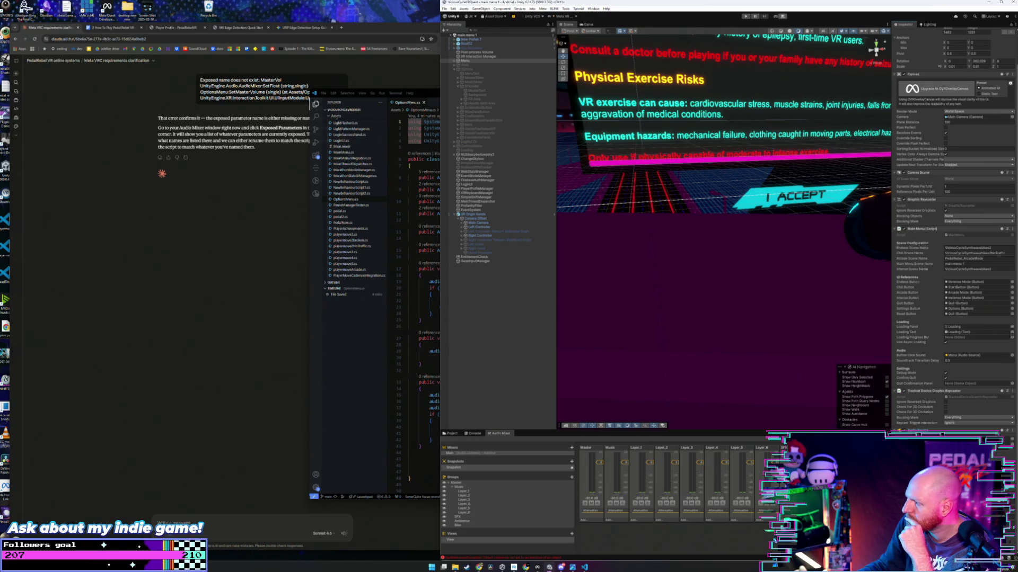
Step: Locate the button-click audio source, clear the selection, and show the Assets folder in Project
left_click(959, 355)
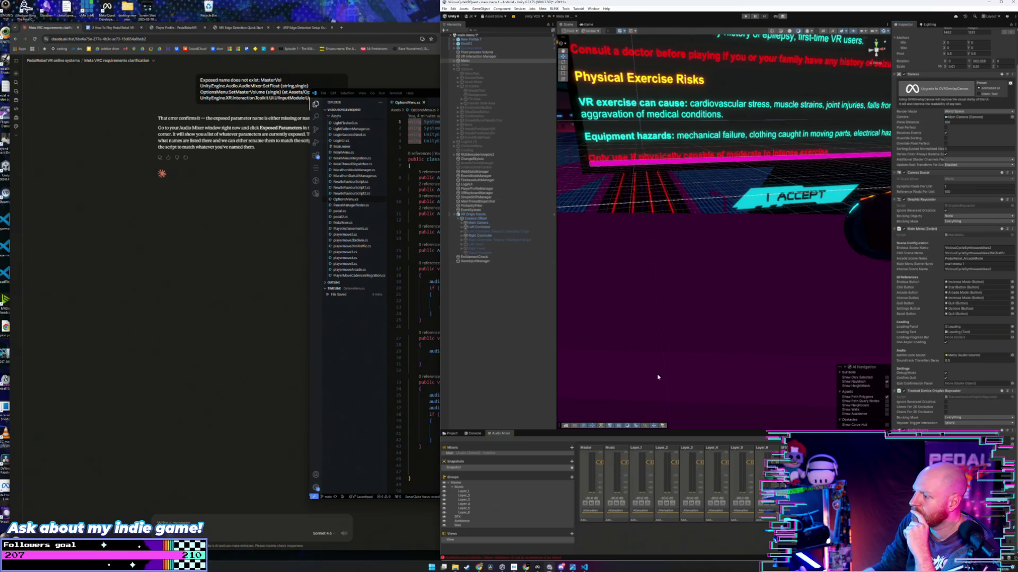
scroll(954, 212, "up", 3)
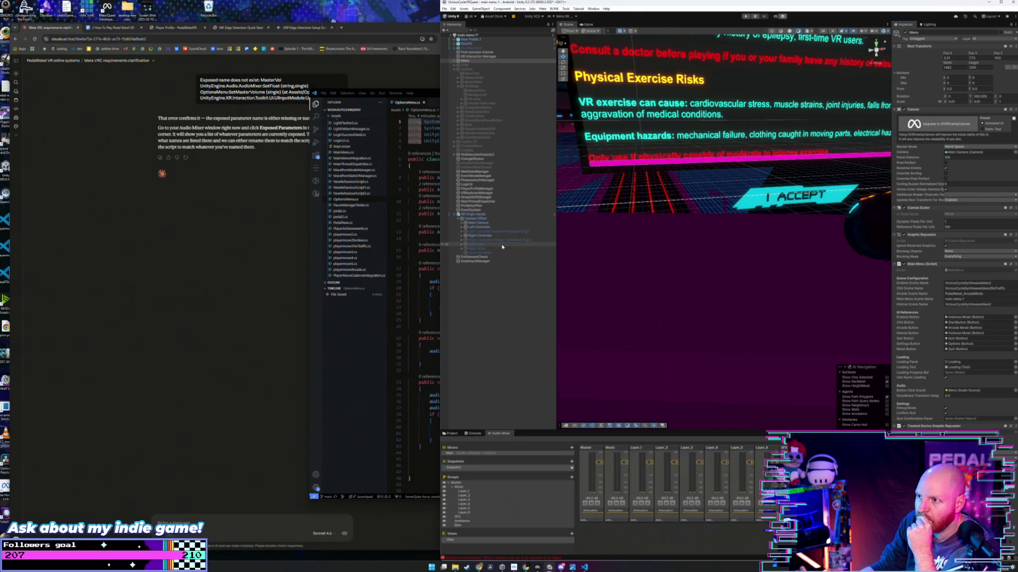
left_click(488, 287)
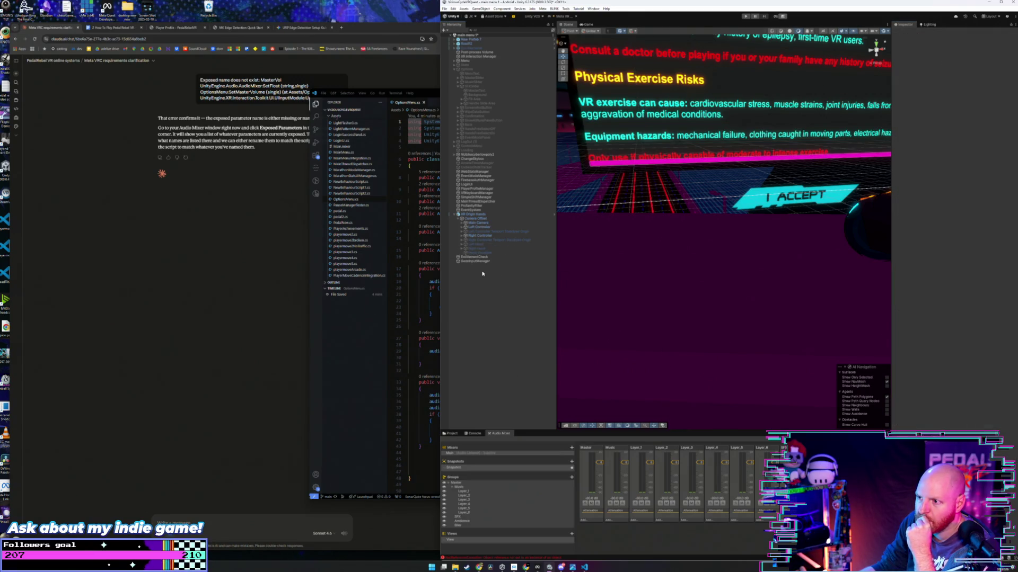
left_click(450, 434)
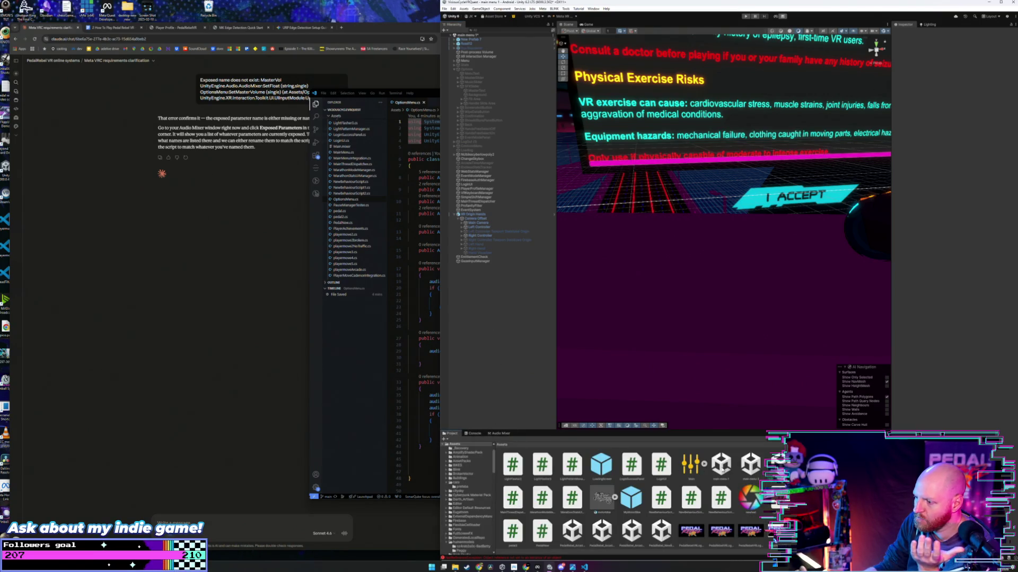
Step: Save the menu scene, open the PedalRebel arcade scene, and inspect XR Rig's Soundtrack object
scroll(602, 500, "down", 1)
double_click(583, 500)
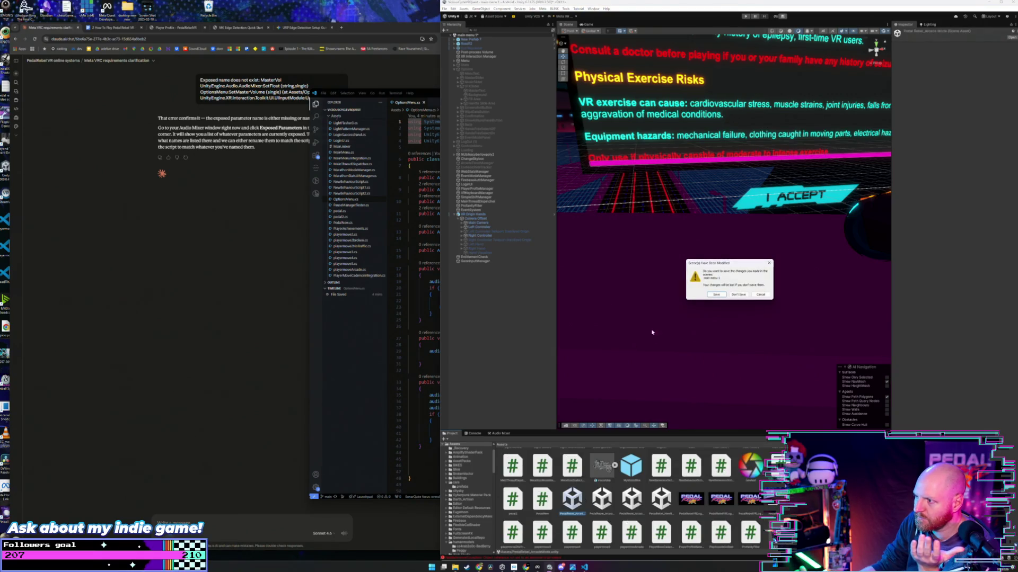
left_click(720, 297)
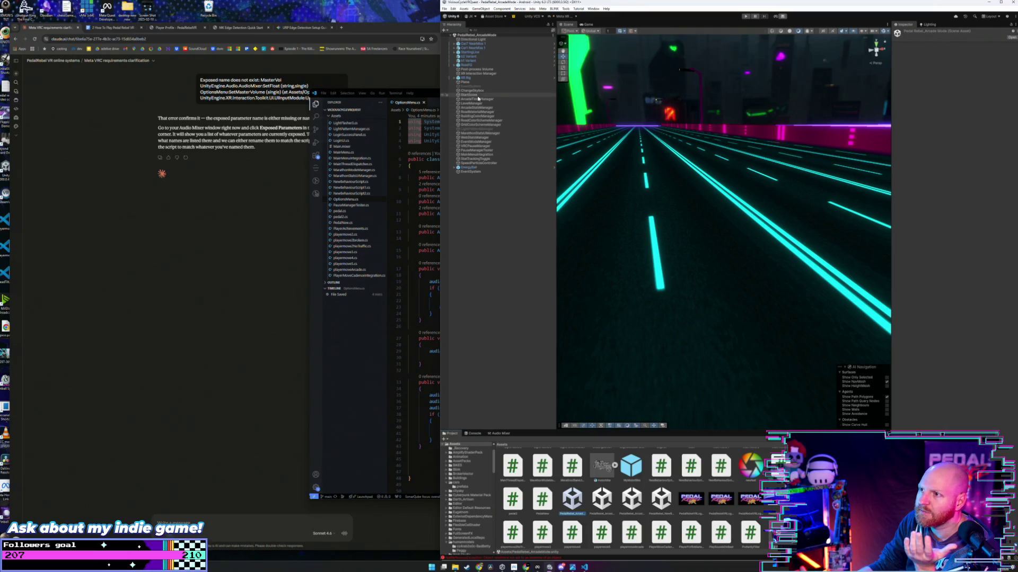
left_click(480, 159)
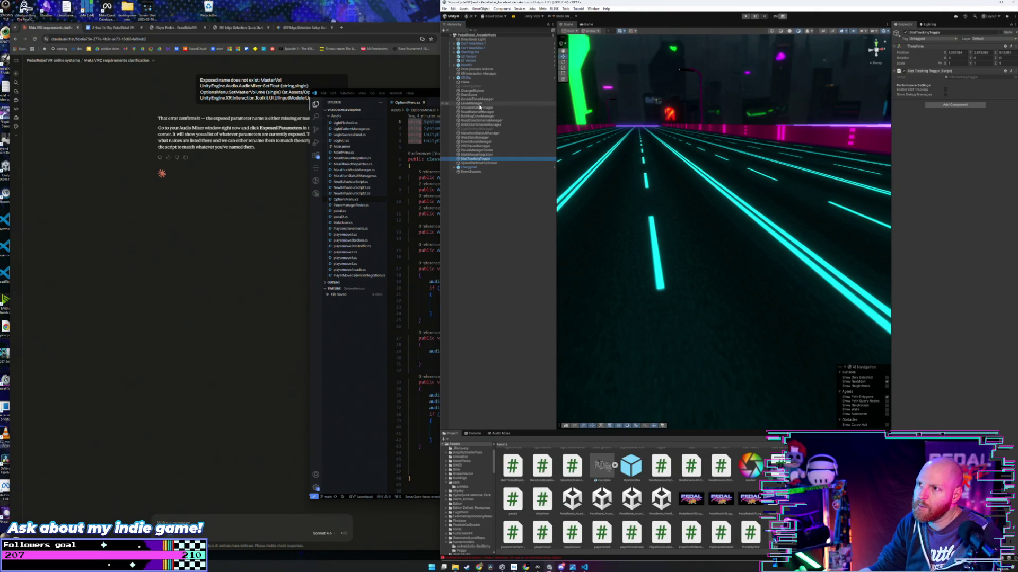
left_click(456, 79)
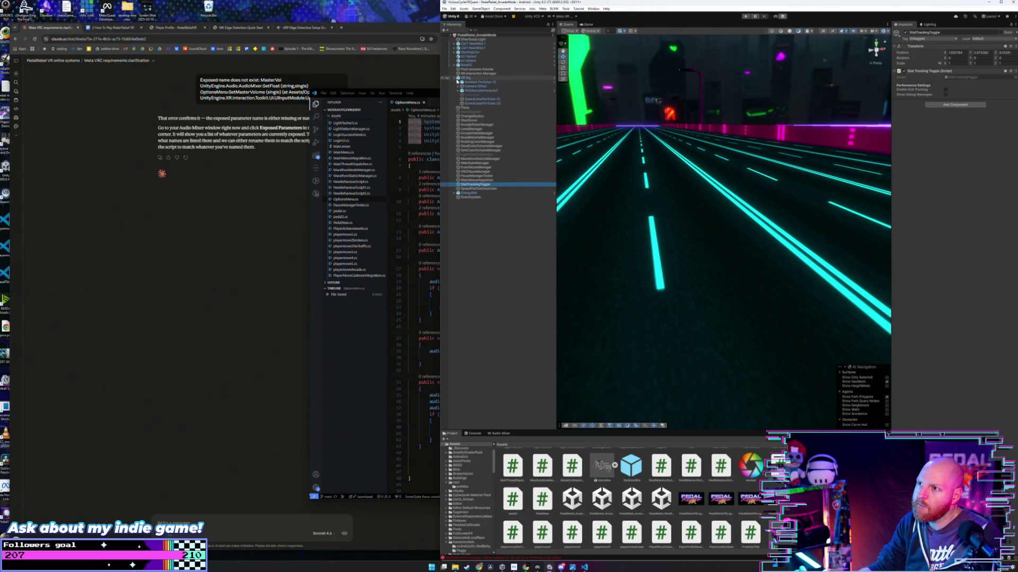
left_click(459, 91)
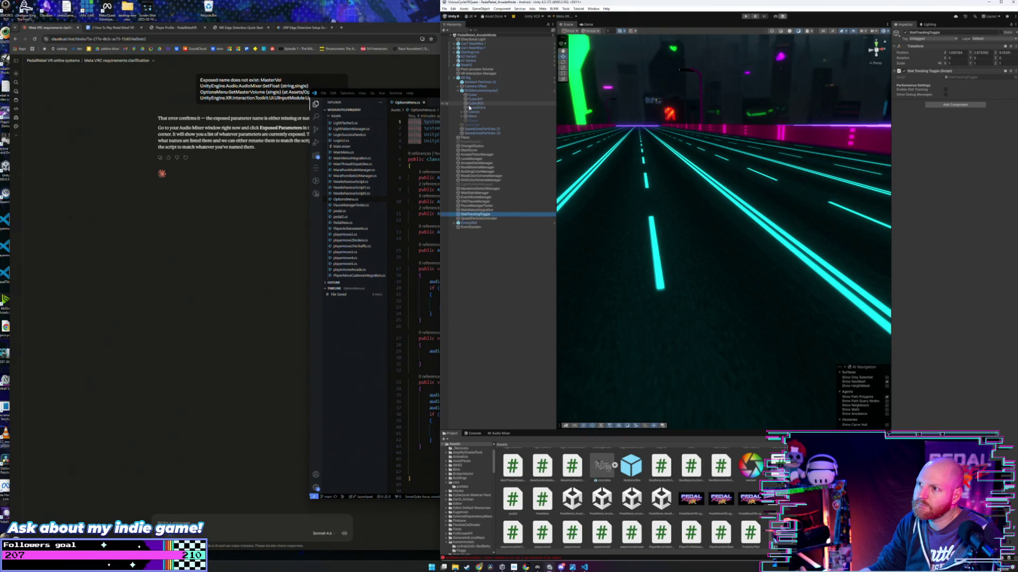
left_click(470, 108)
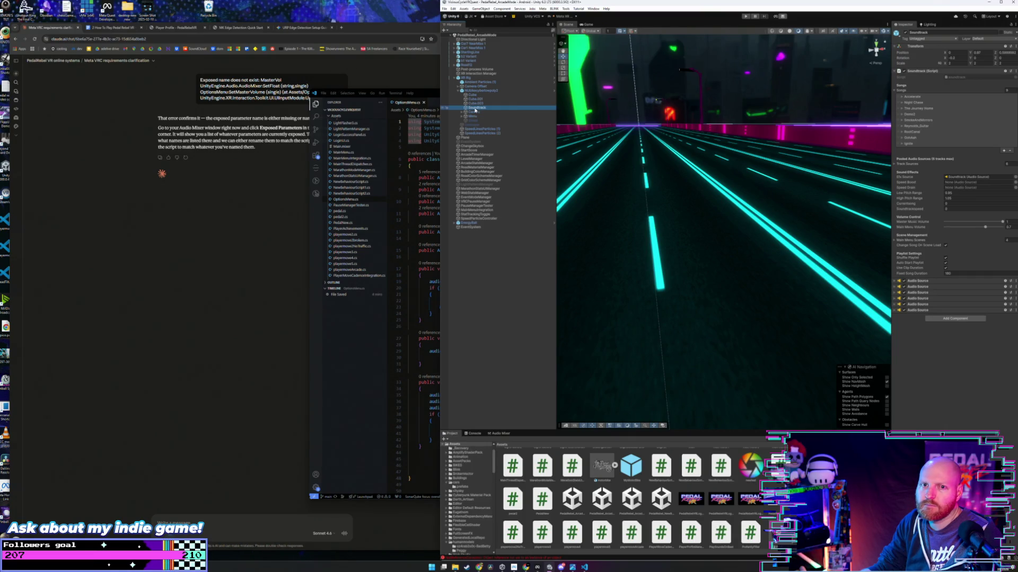
Step: Check the Claude chat's advice, then reopen the main menu 1 scene
left_click(269, 221)
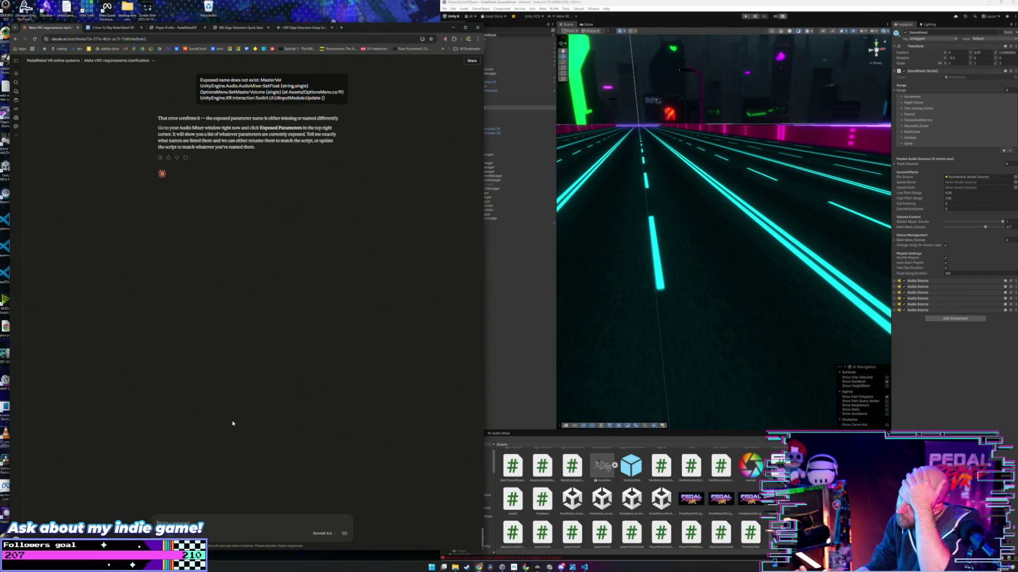
left_click(554, 501)
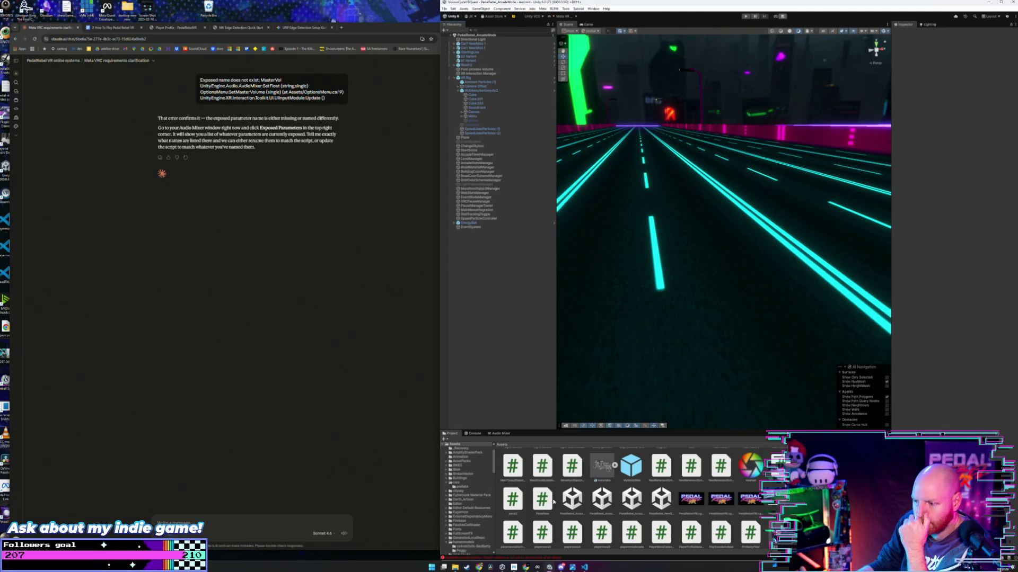
scroll(551, 499, "up", 5)
scroll(547, 494, "down", 2)
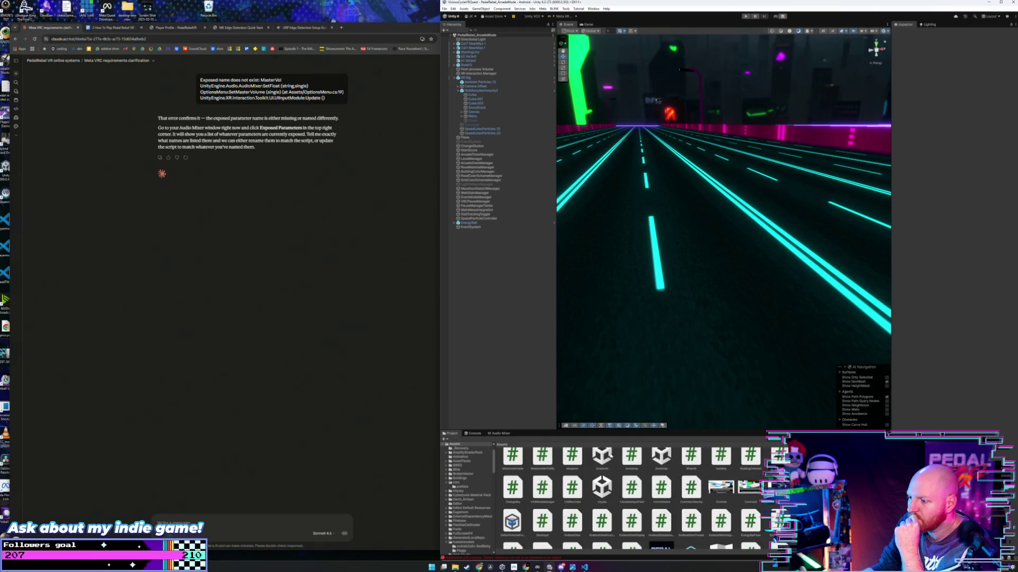
scroll(564, 505, "down", 10)
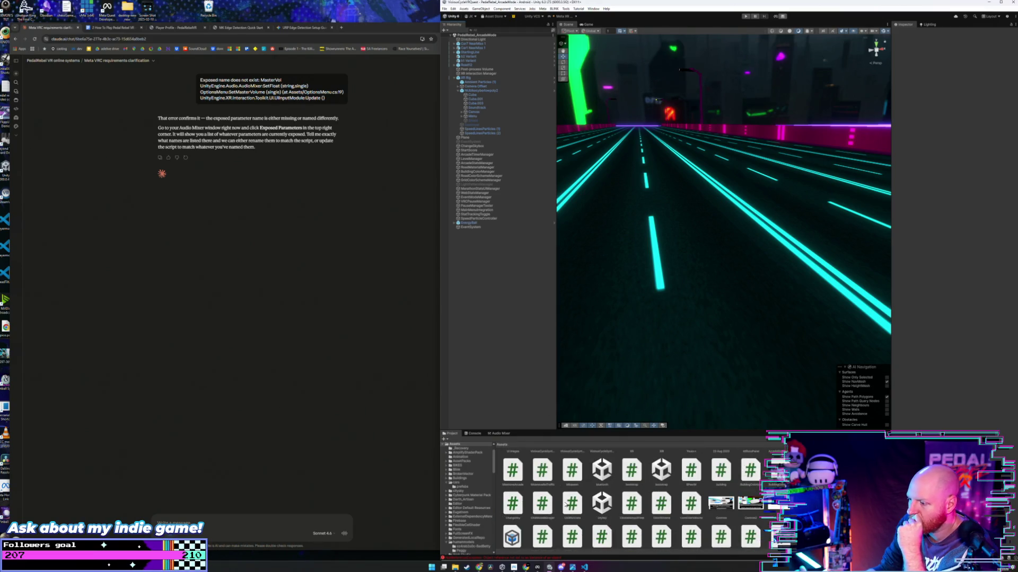
double_click(720, 475)
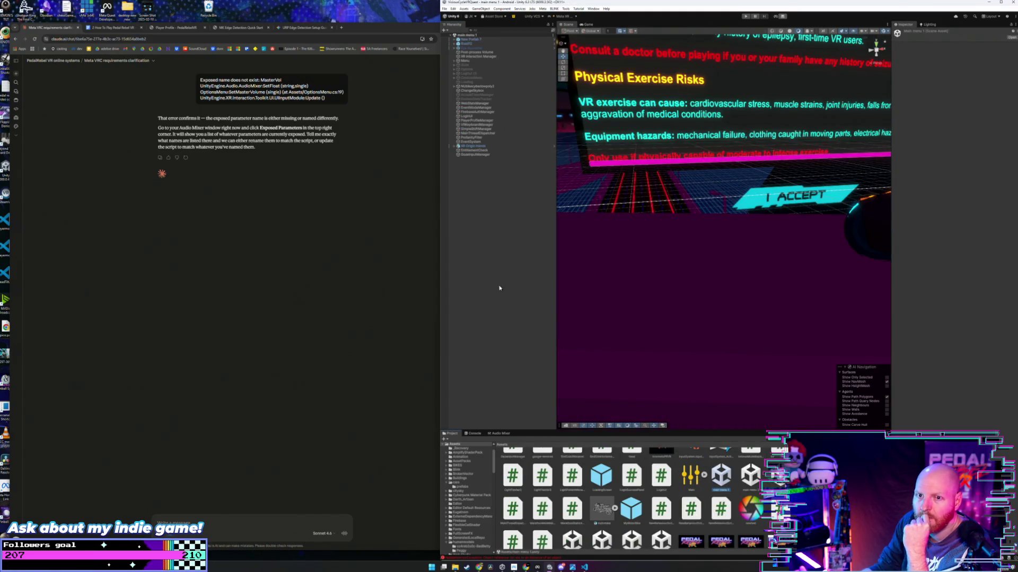
Step: Add an Audio Source component to XR Origin Hands
left_click_drag(560, 194, 660, 157)
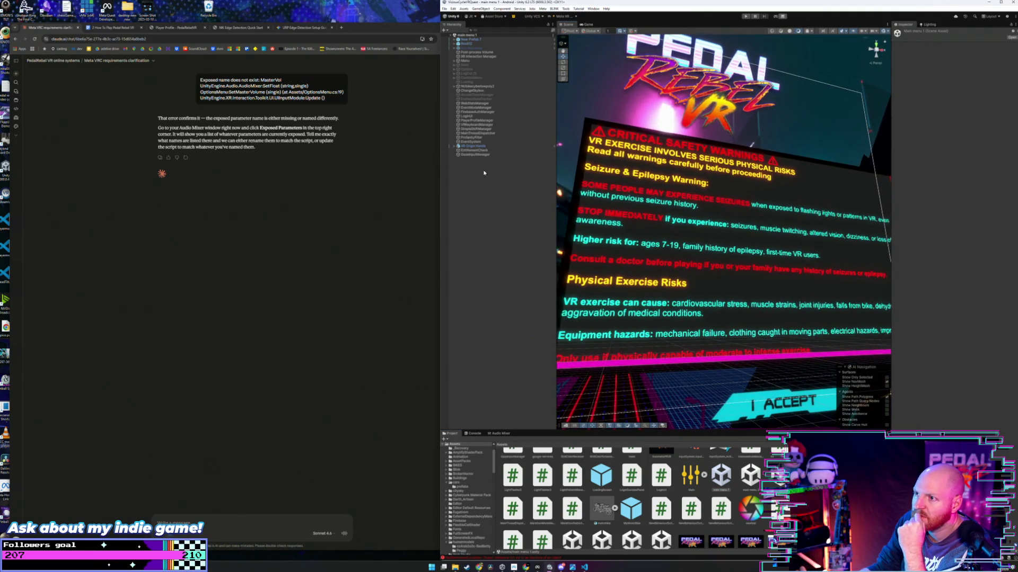
left_click(472, 147)
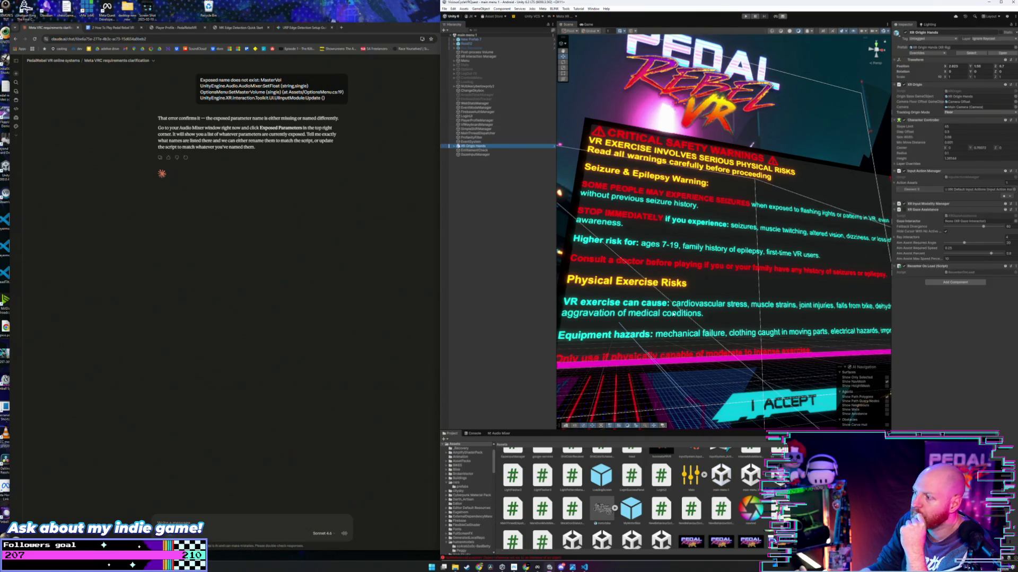
left_click(940, 285)
type("mk")
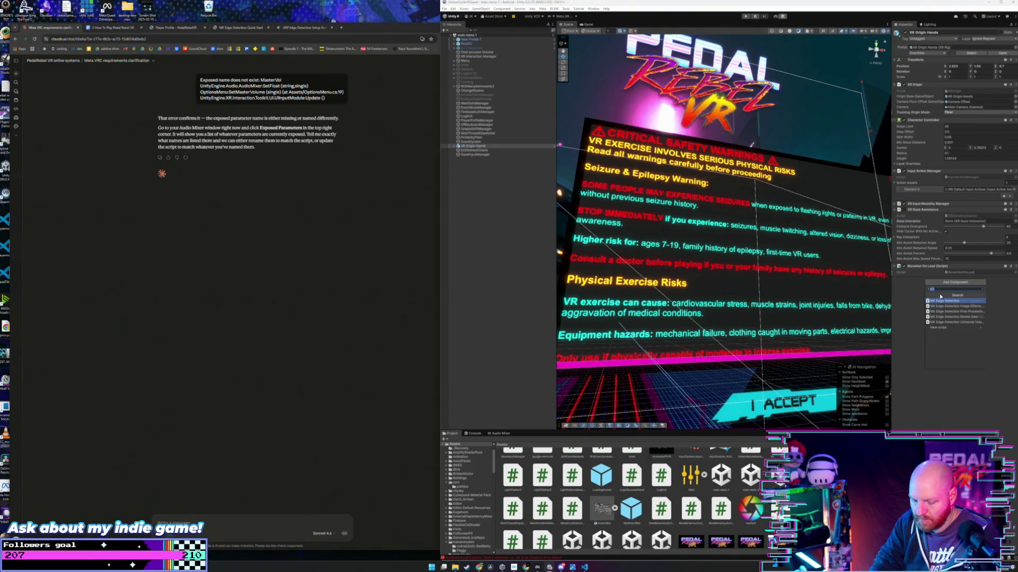
type("aud")
key("Down")
key("Down")
key("Down")
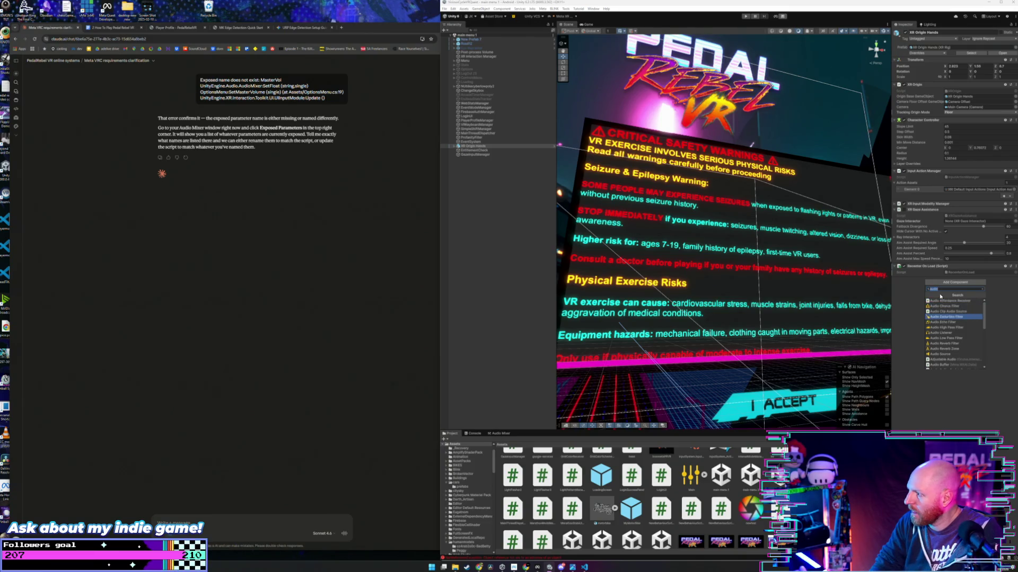
key("Down")
key("Down")
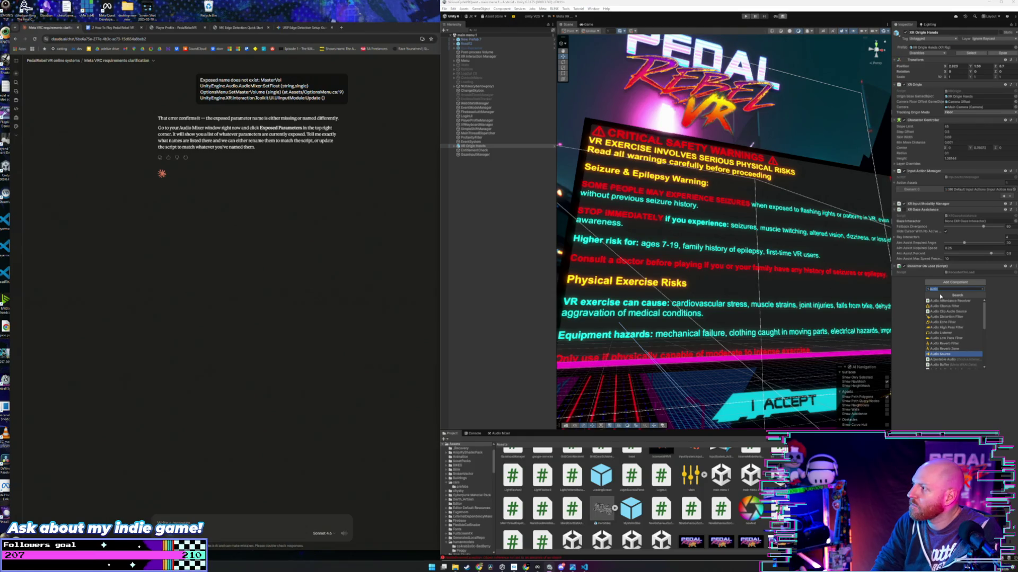
key("Return")
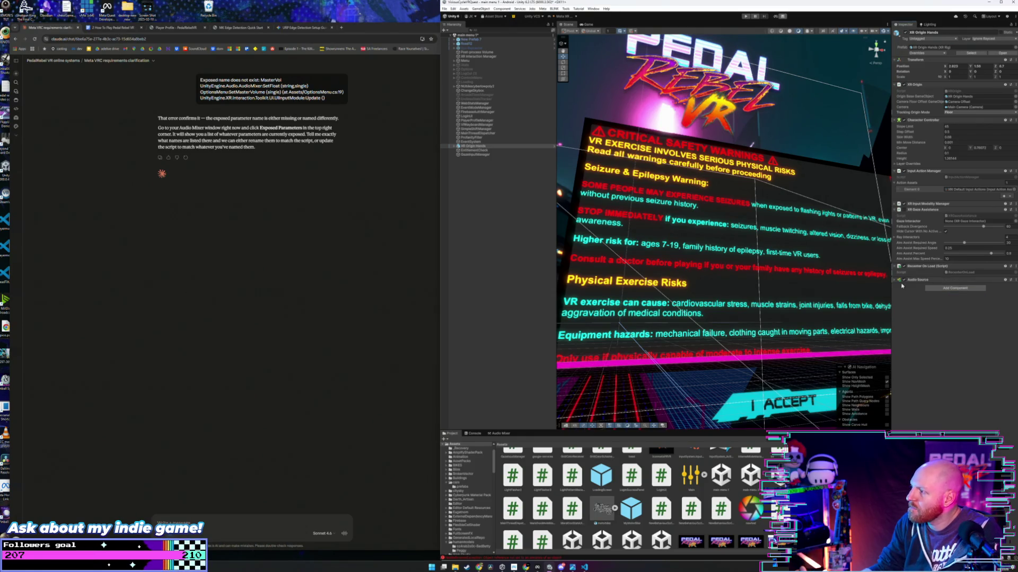
Step: Route the Audio Source output through the Music (Main) mixer group
left_click(904, 281)
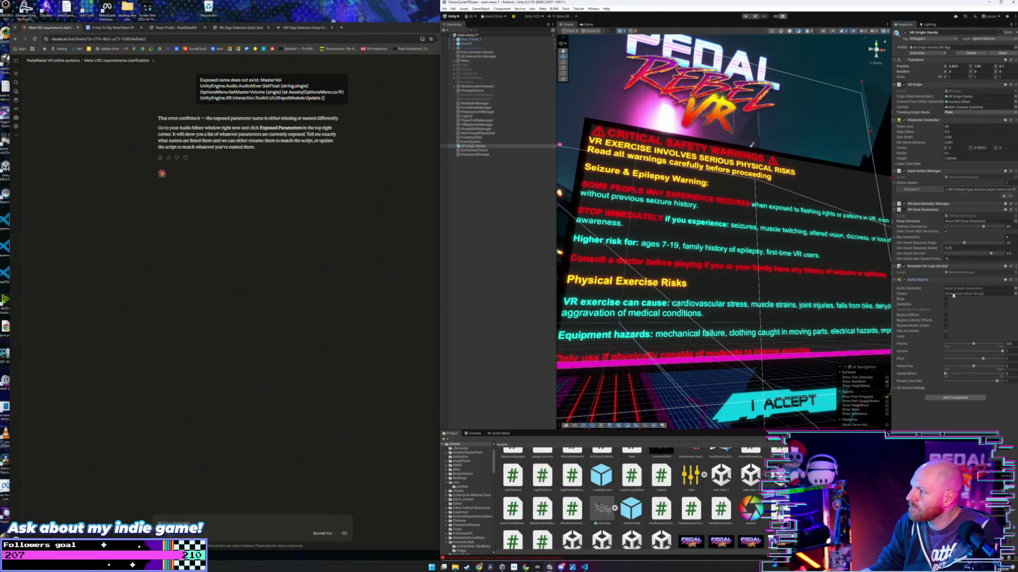
left_click(1014, 294)
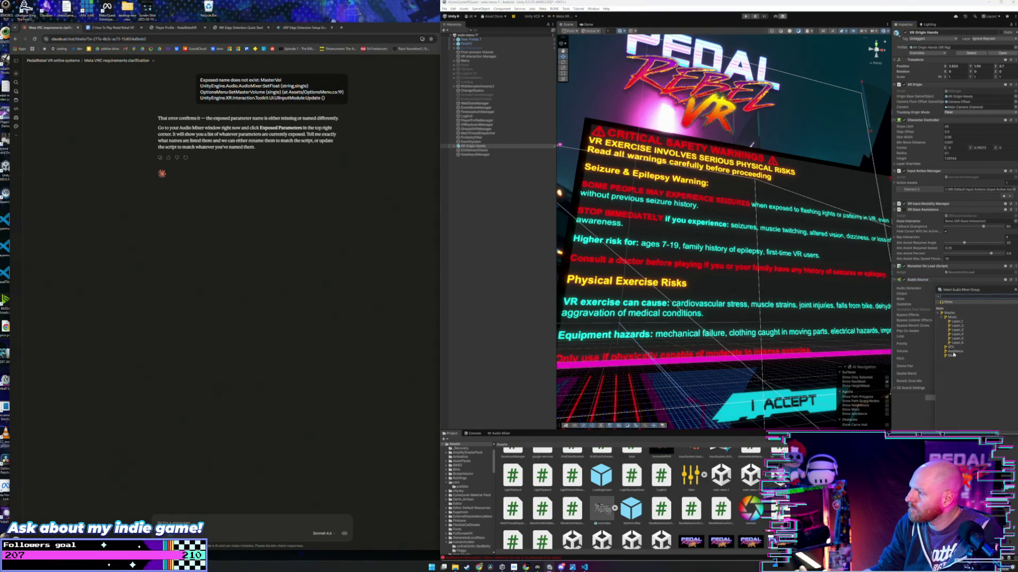
left_click(952, 317)
double_click(951, 317)
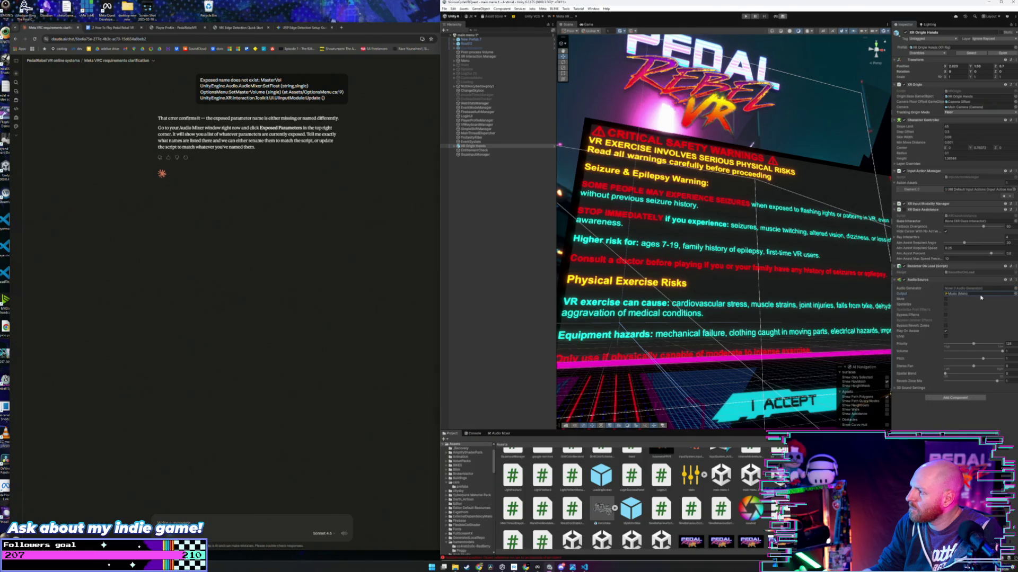
Step: Preview several Accelerate clips, including Accelerate Layer_2 (Bass), as the Audio Source clip
left_click(1015, 289)
left_click(975, 314)
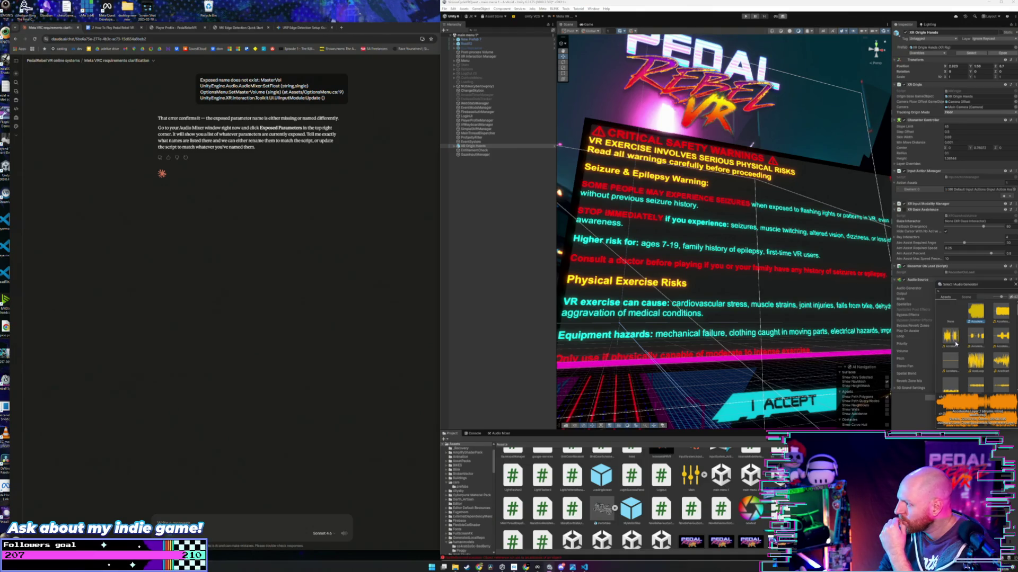
left_click(976, 363)
left_click(1000, 362)
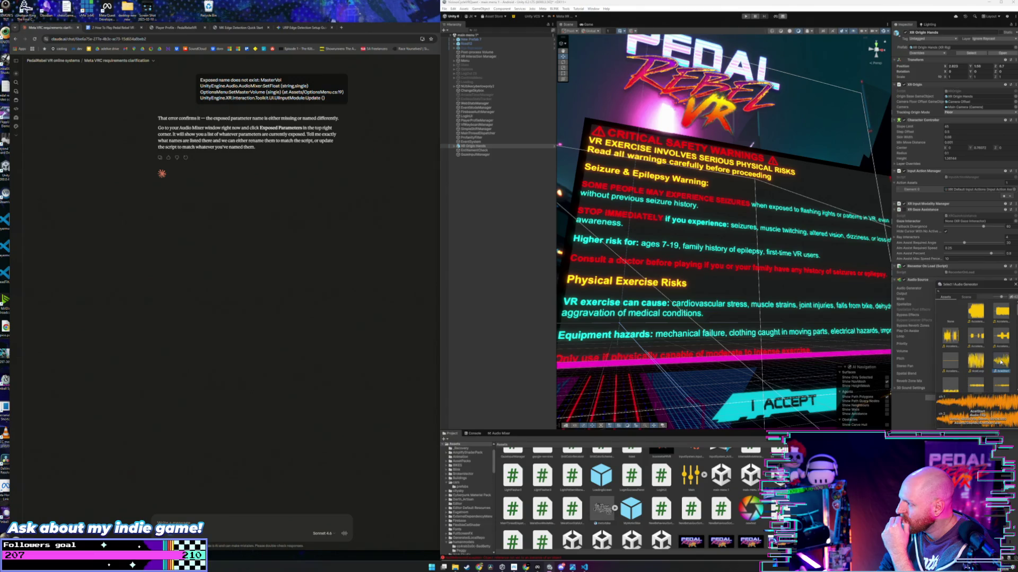
left_click(1001, 318)
scroll(991, 340, "down", 2)
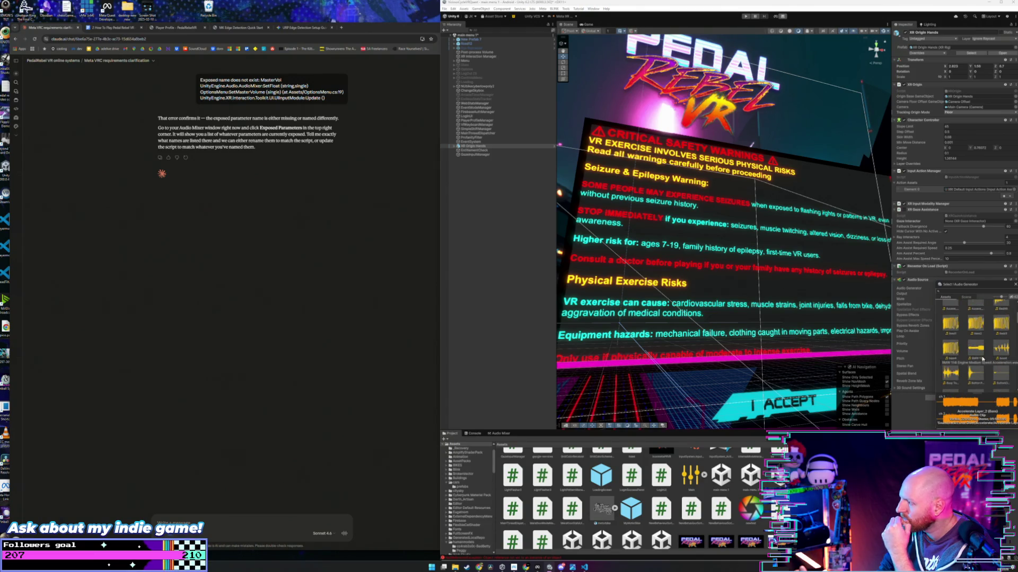
scroll(973, 346, "down", 5)
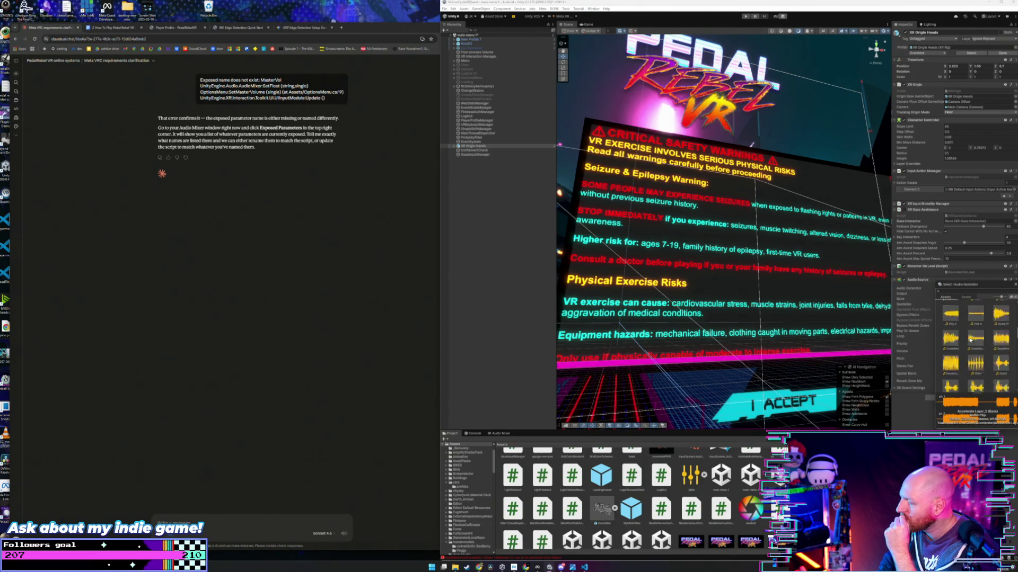
scroll(976, 343, "down", 3)
scroll(976, 343, "down", 3)
scroll(949, 330, "up", 1)
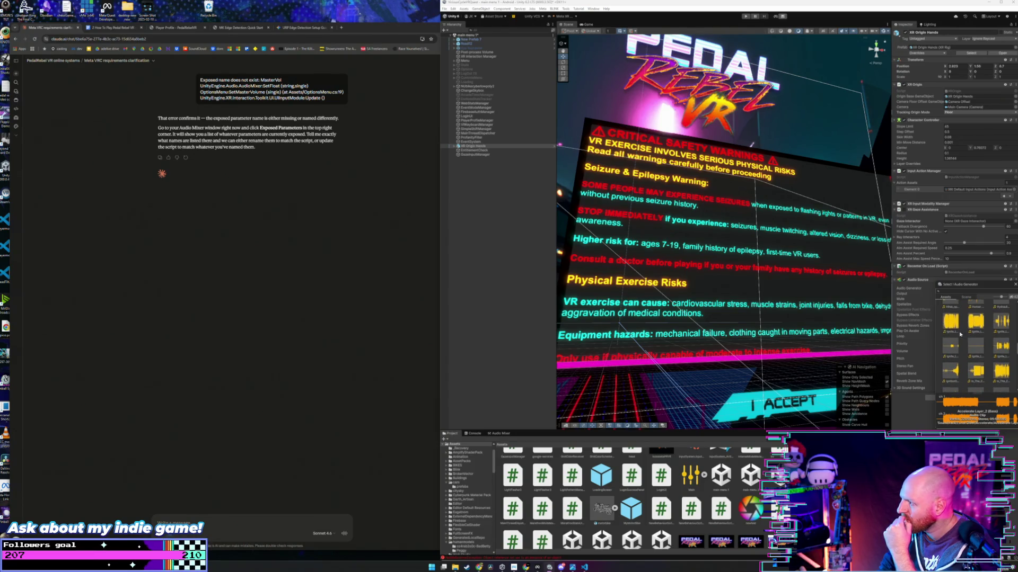
left_click(948, 330)
Step: Preview PowerDown and UFO Sweep By, then assign Accelerate Layer_1 as the clip
scroll(975, 345, "down", 5)
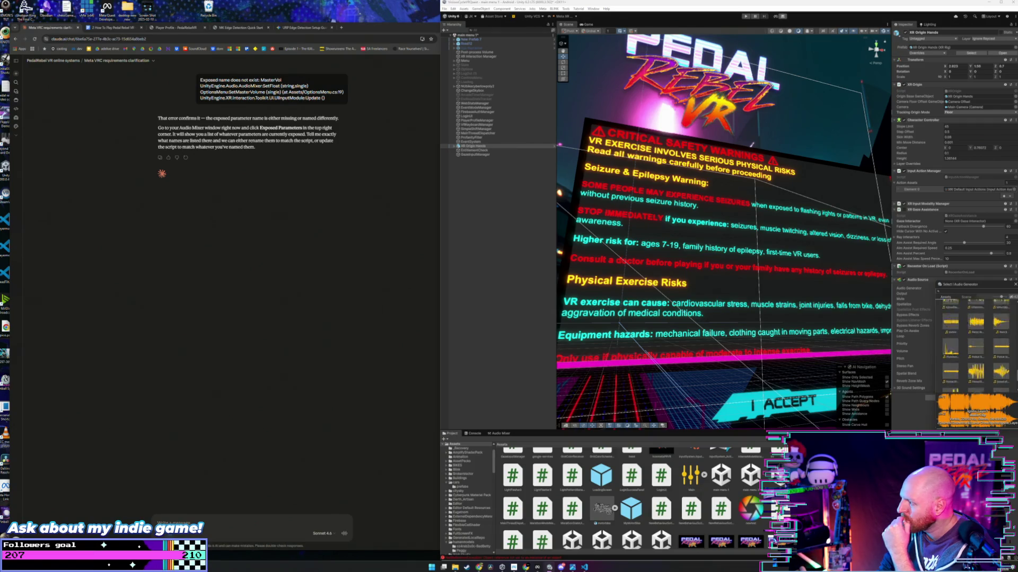
left_click(977, 313)
scroll(996, 349, "down", 1)
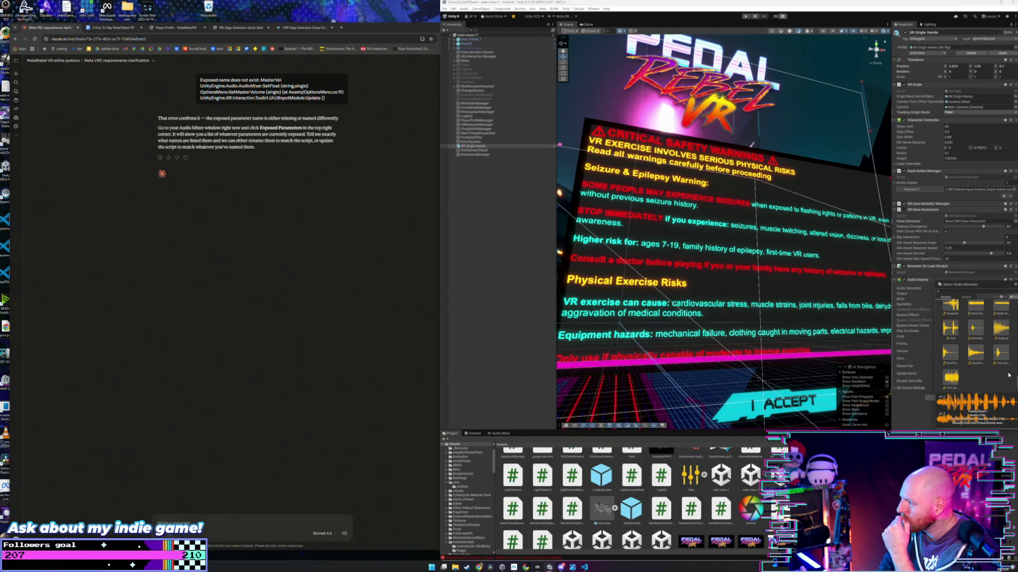
left_click(951, 378)
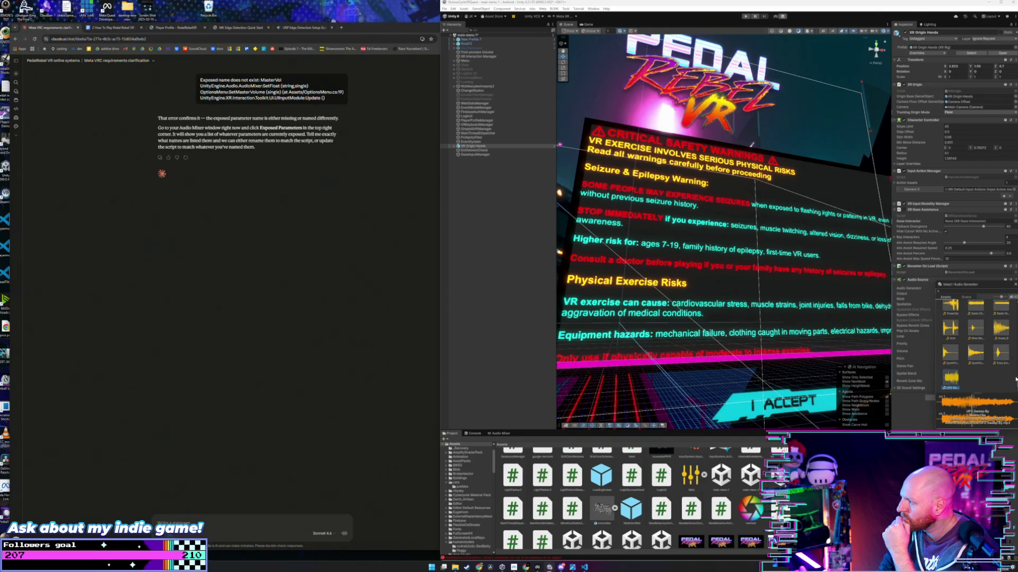
scroll(975, 344, "up", 10)
left_click(975, 313)
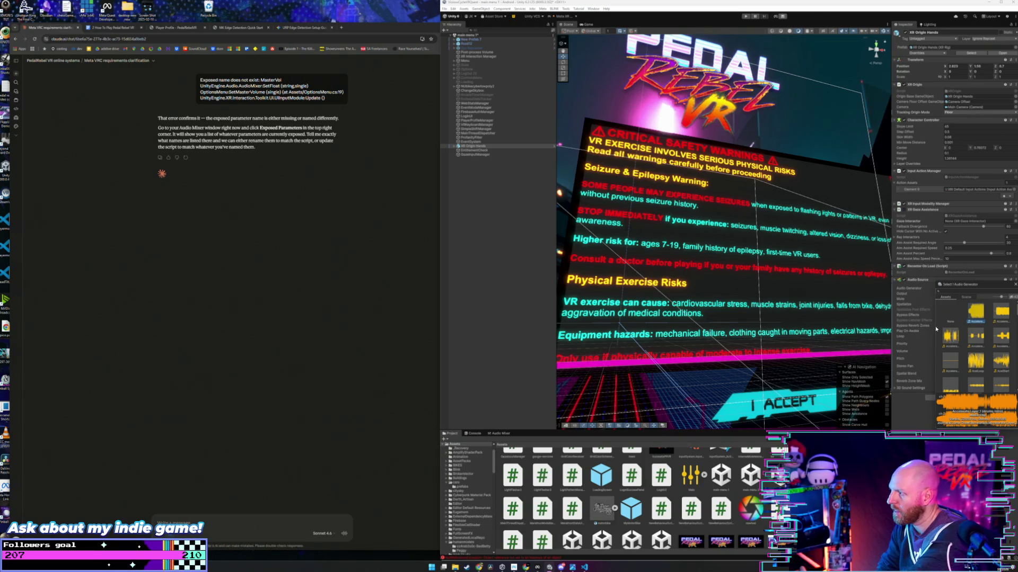
double_click(978, 316)
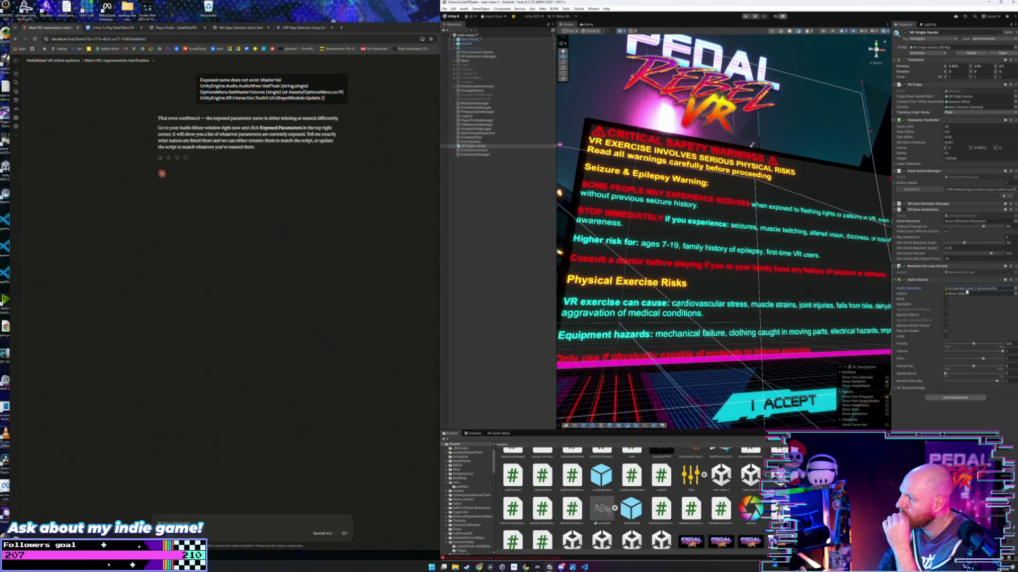
Step: Listen to Accelerate Layer_1 at raised volume around 00:35 and 02:03, then start Accelerate Layer_2
double_click(967, 290)
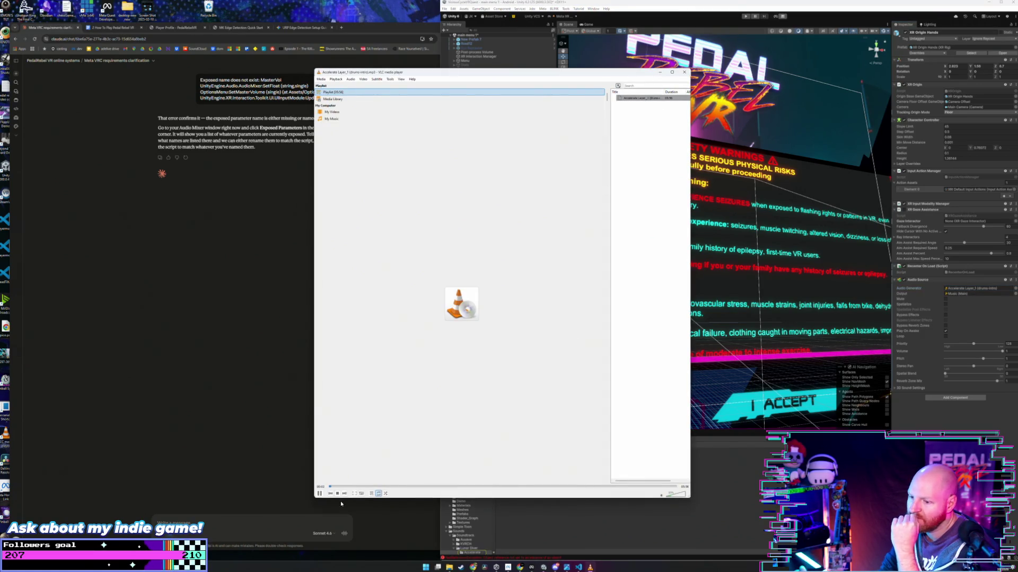
left_click_drag(339, 487, 405, 487)
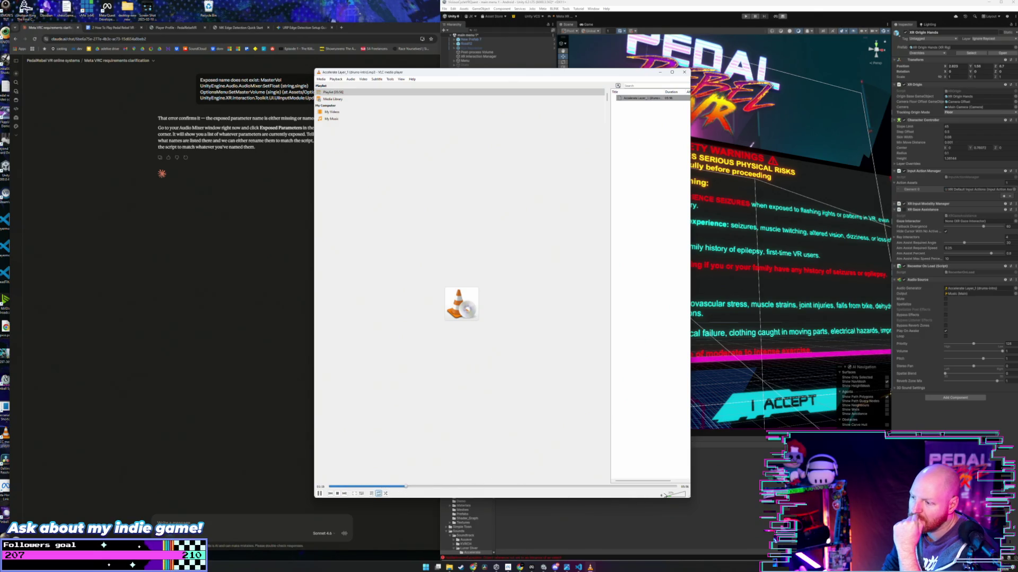
left_click_drag(671, 496, 675, 497)
left_click(449, 487)
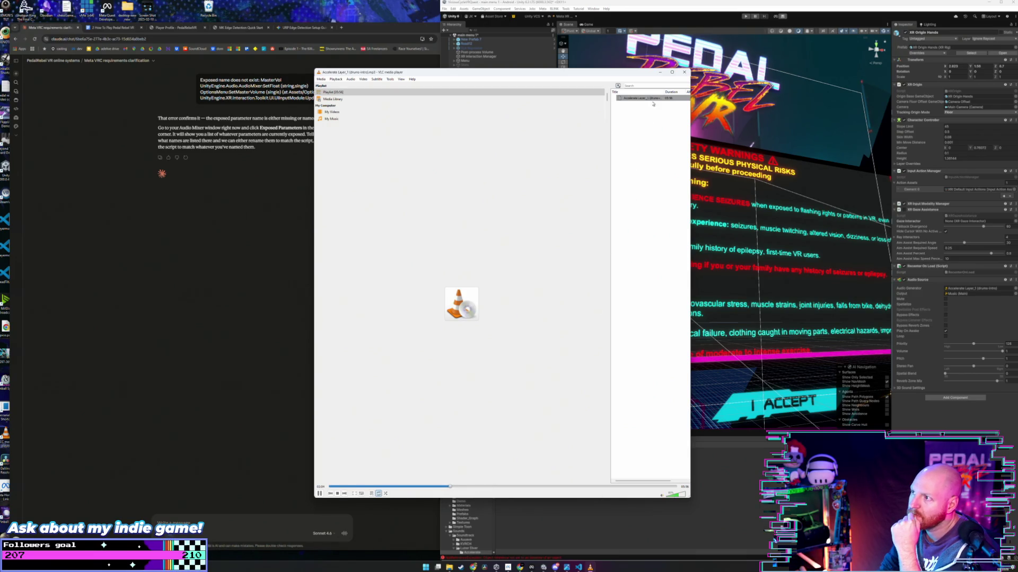
left_click(685, 74)
left_click(546, 469)
double_click(546, 468)
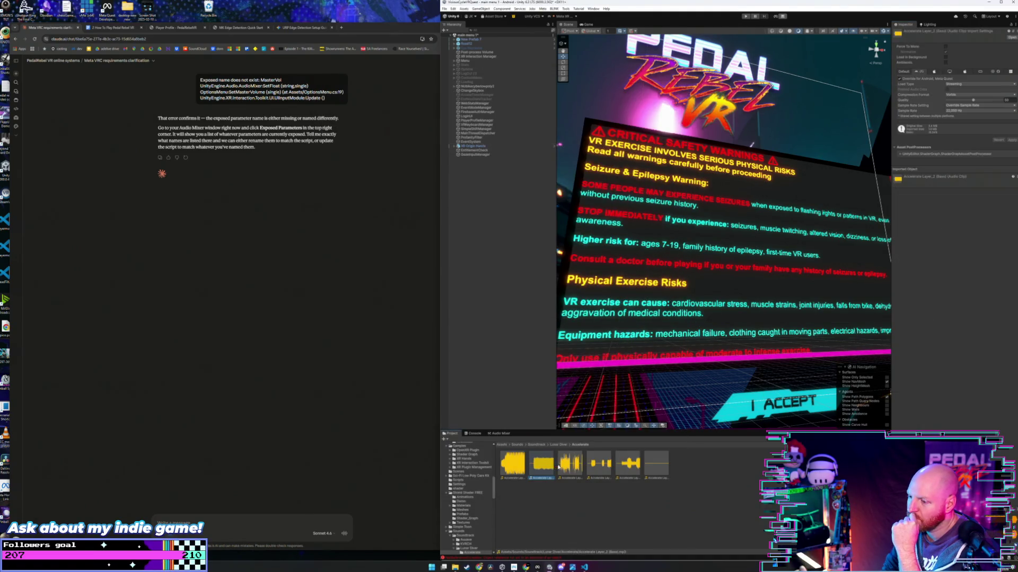
Step: Preview Demo2 clips, including LunarDemo_Bass_Layer2 from about 00:21
left_click(684, 72)
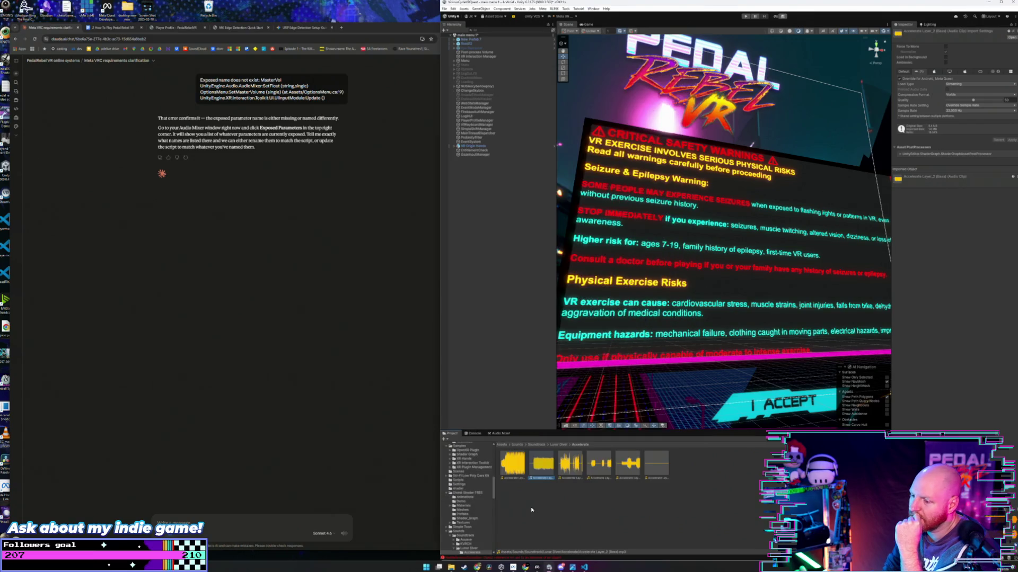
left_click(558, 444)
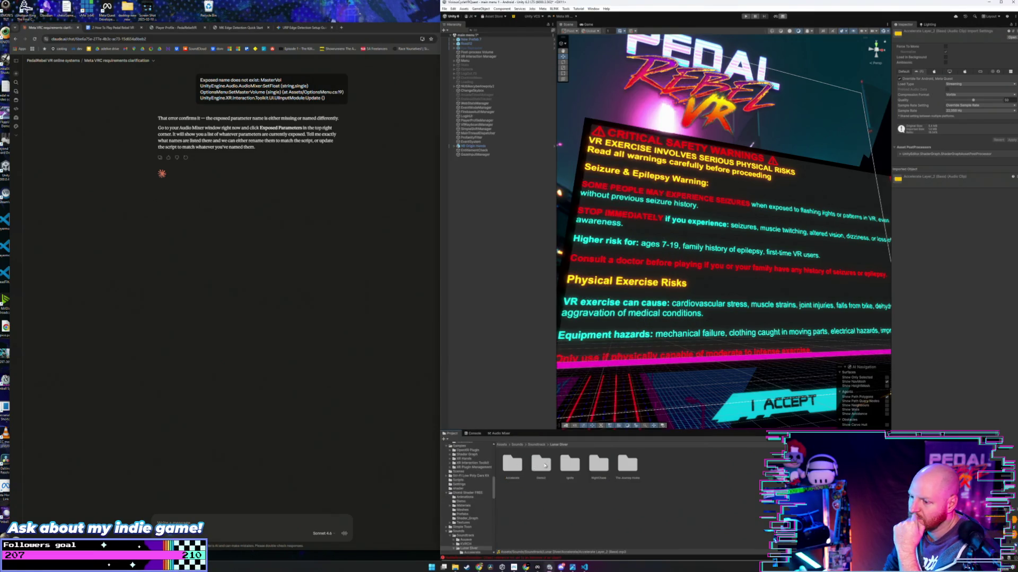
double_click(541, 465)
double_click(545, 462)
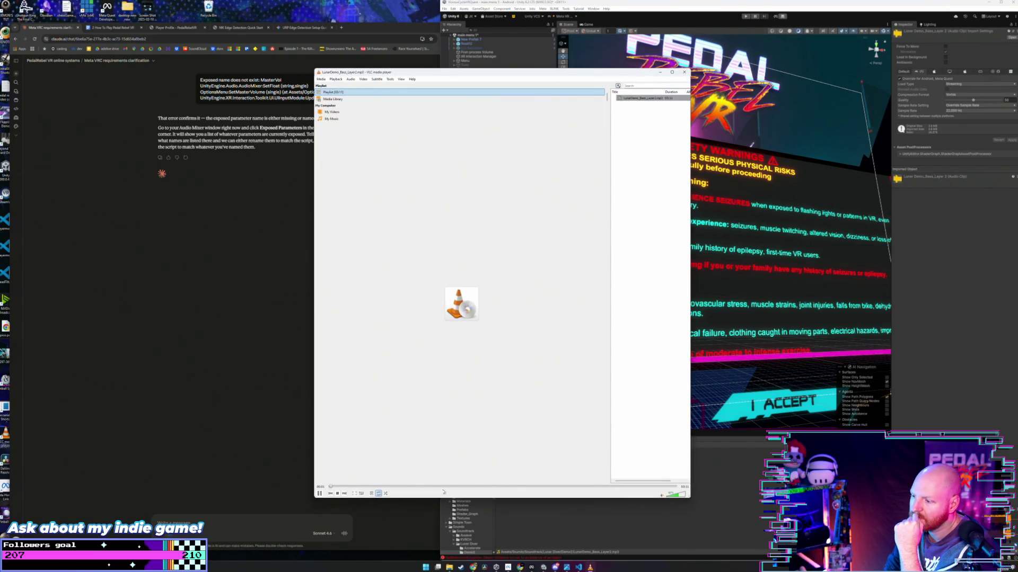
left_click(367, 486)
left_click(547, 515)
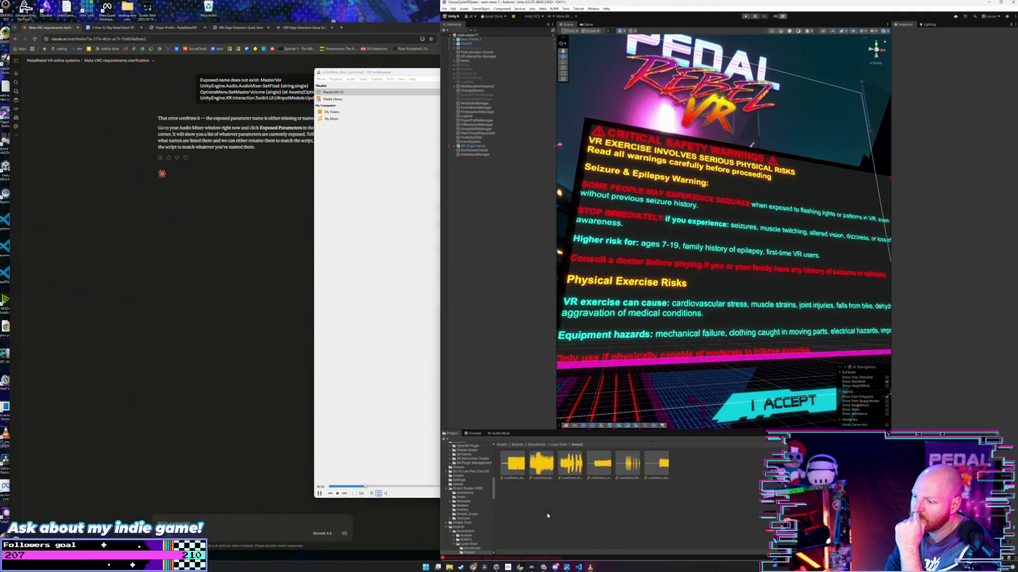
double_click(568, 465)
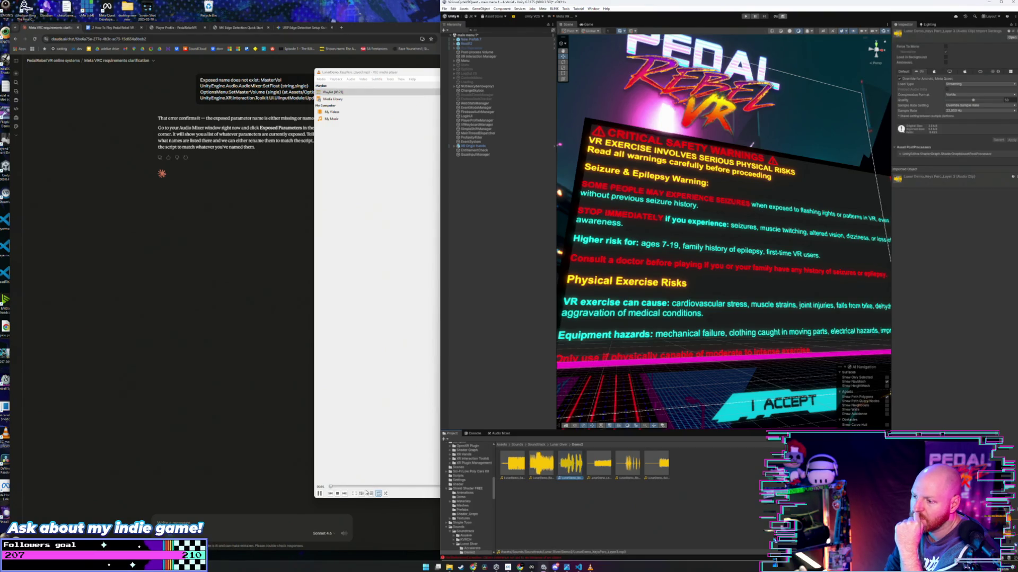
Step: Browse NightChase, replay Accelerate Layer_1, then open The Journey Home folder
left_click(559, 445)
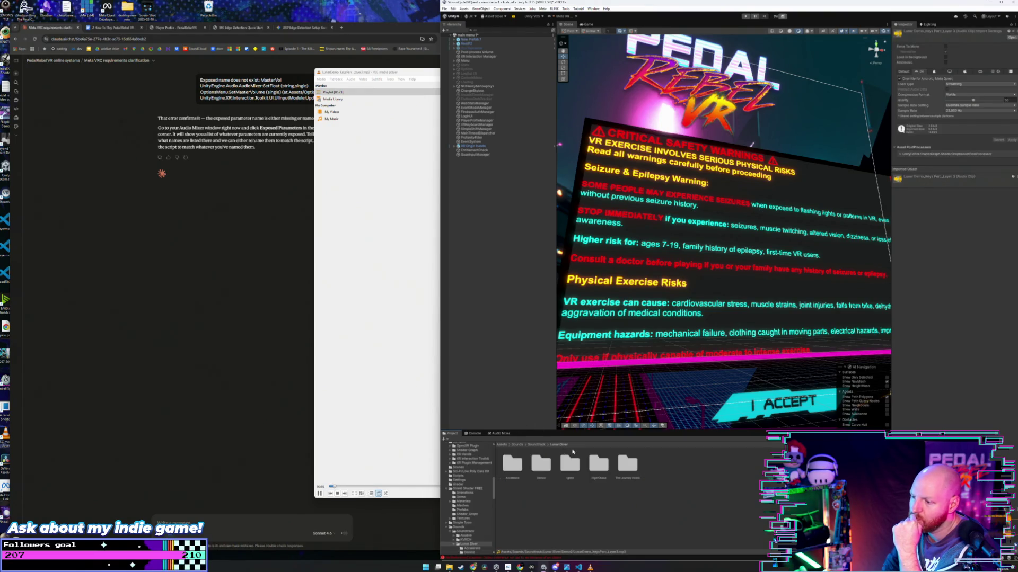
double_click(596, 466)
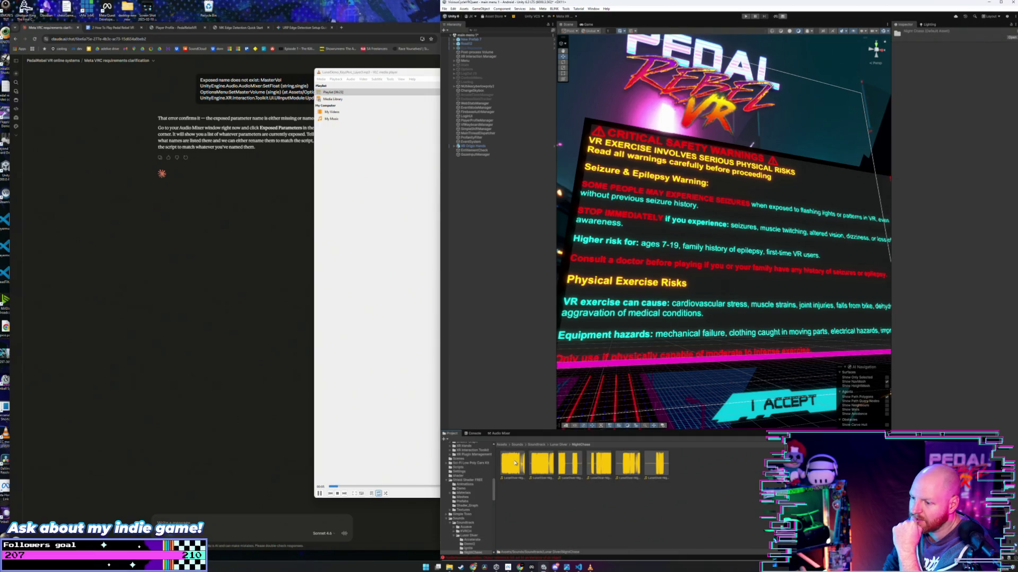
left_click(563, 446)
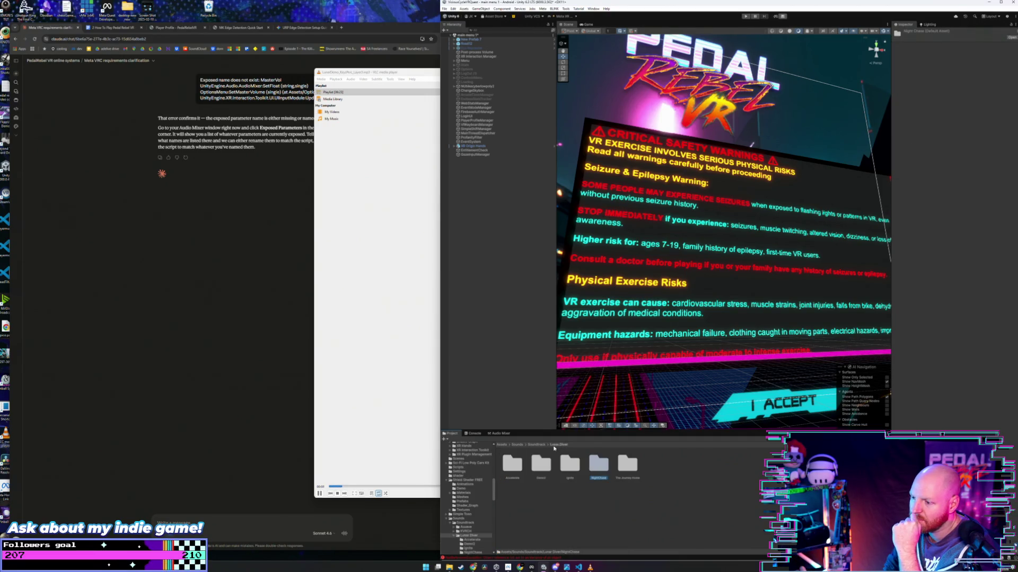
double_click(518, 468)
double_click(531, 462)
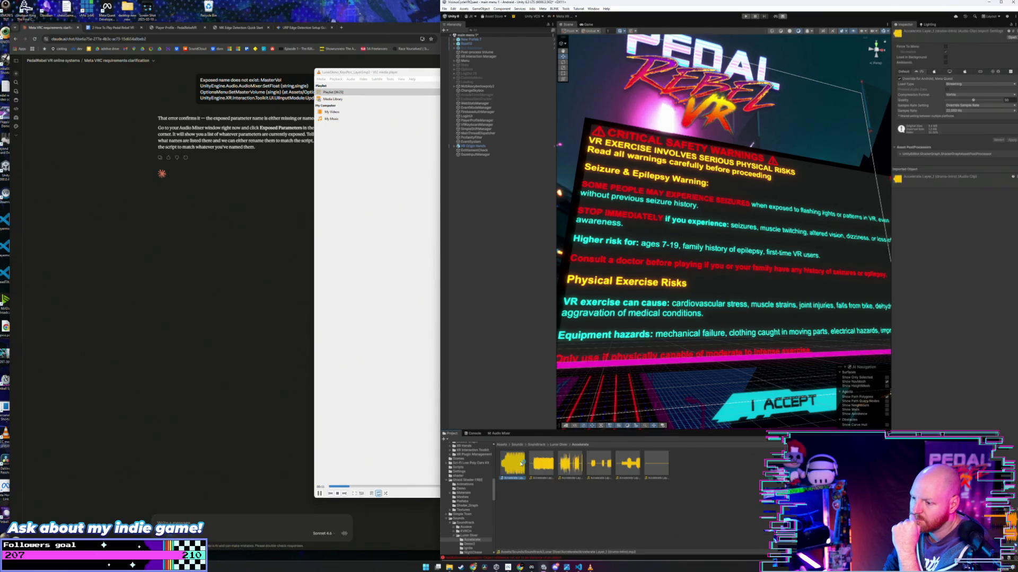
left_click(557, 446)
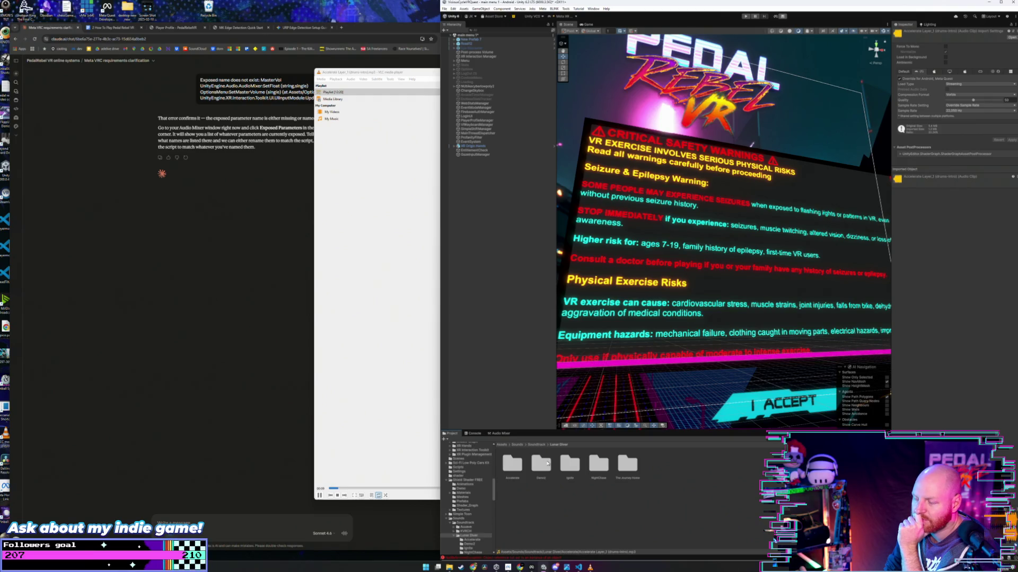
double_click(627, 465)
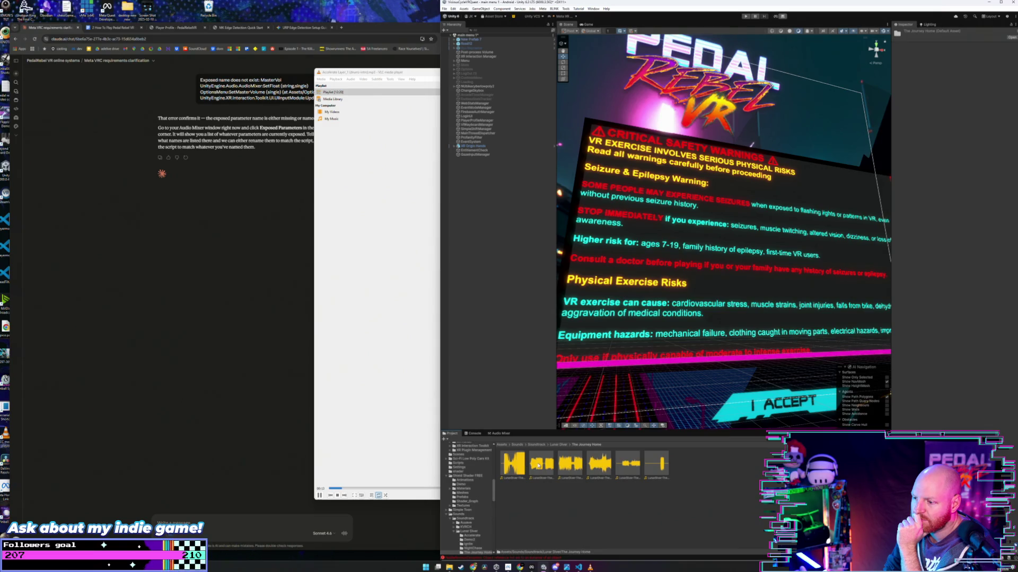
Step: Preview the second and third Journey Home clips
double_click(538, 465)
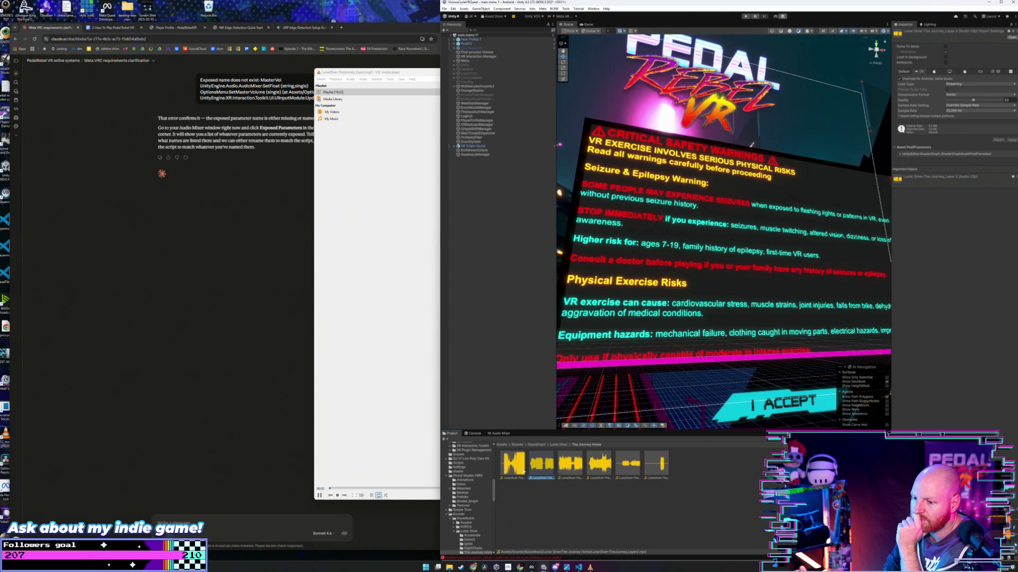
left_click(533, 488)
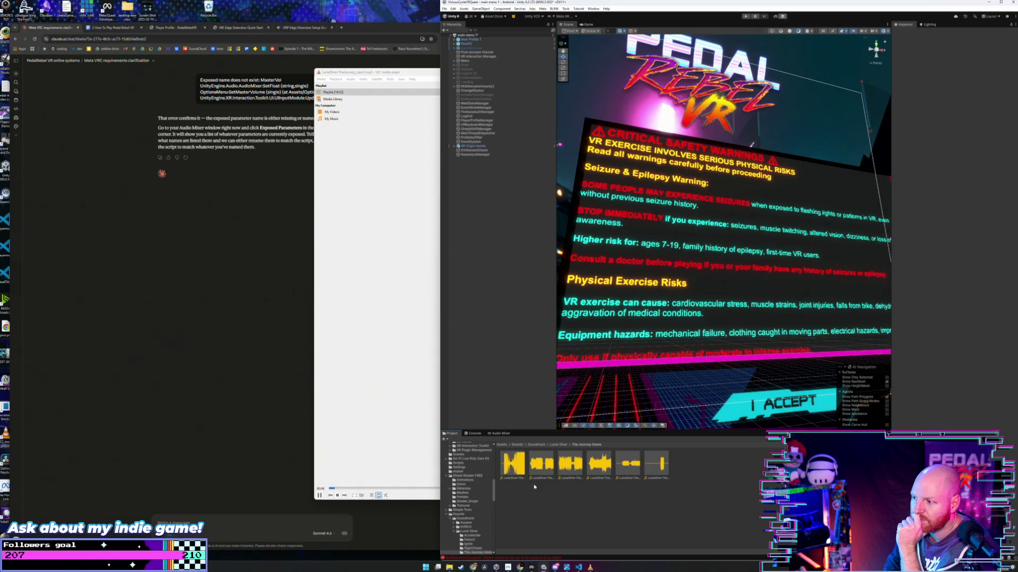
left_click(564, 462)
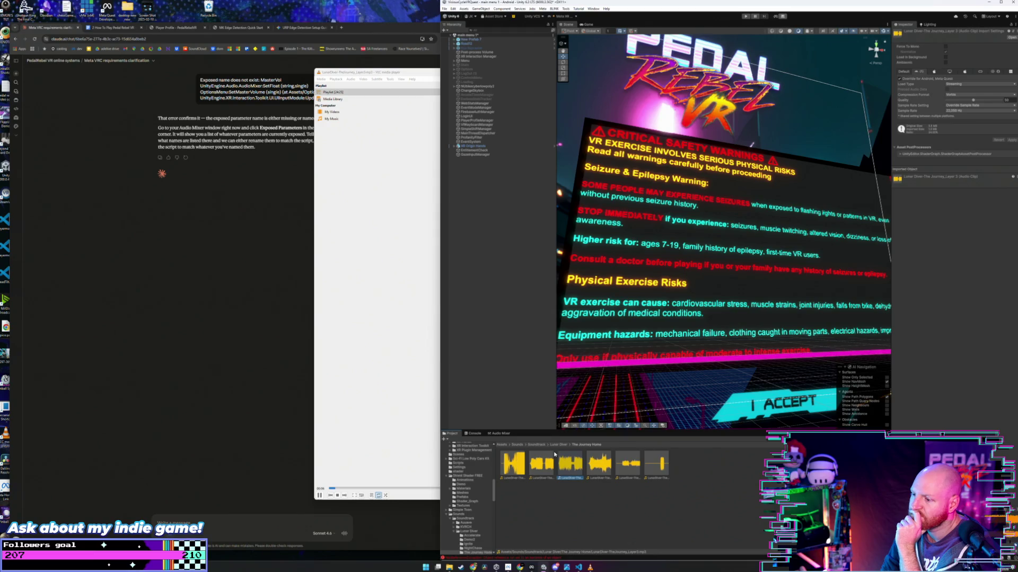
left_click(559, 445)
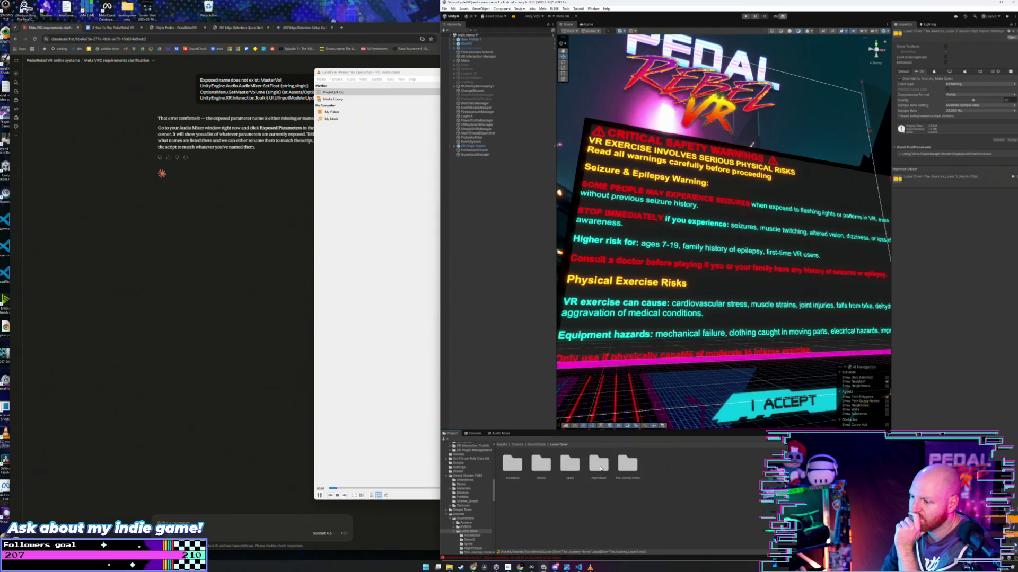
Step: Play the first two NightChase clips, then reopen the Lunar Diver folder from Soundtrack
double_click(599, 465)
double_click(512, 464)
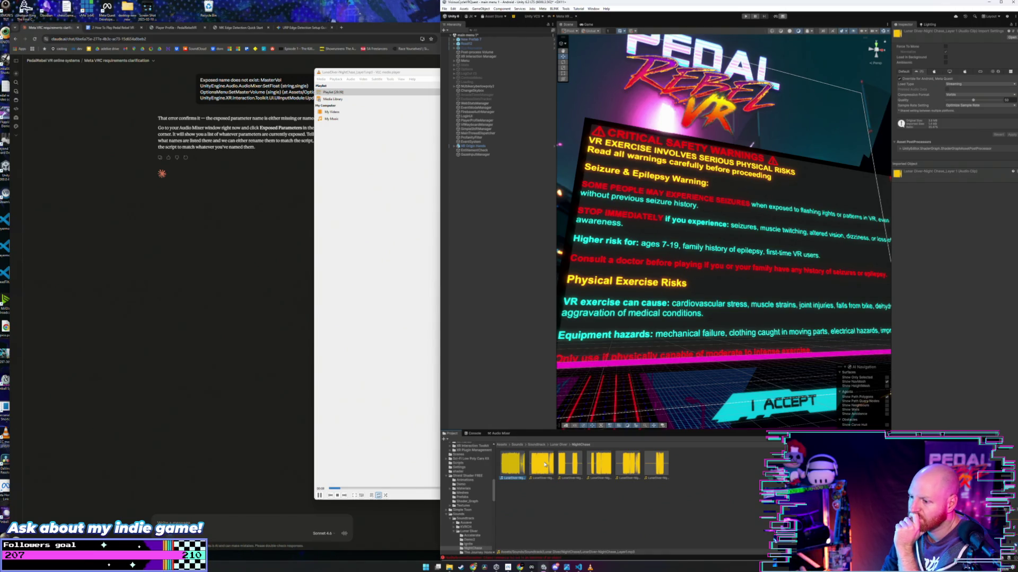
double_click(544, 464)
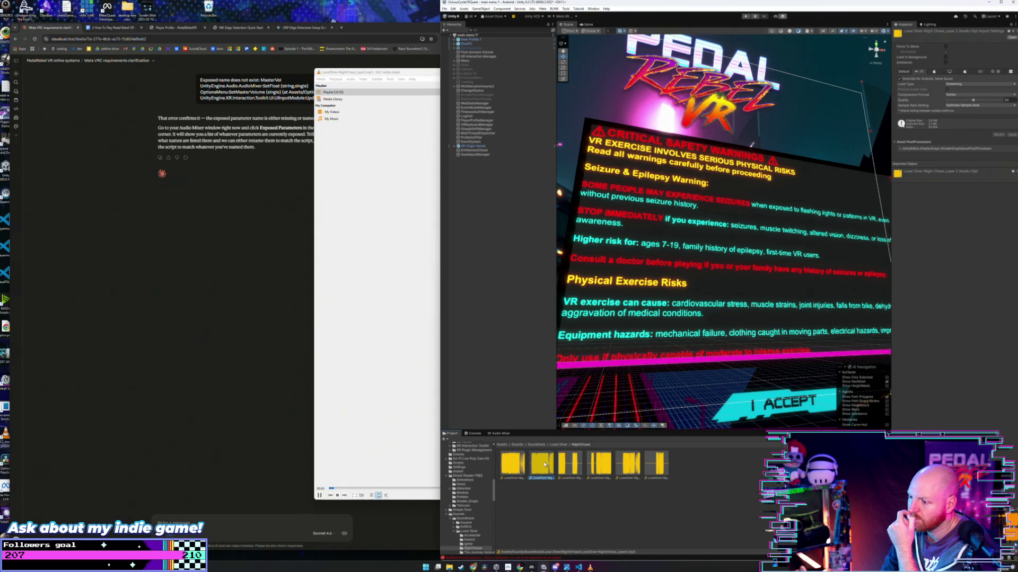
left_click(538, 445)
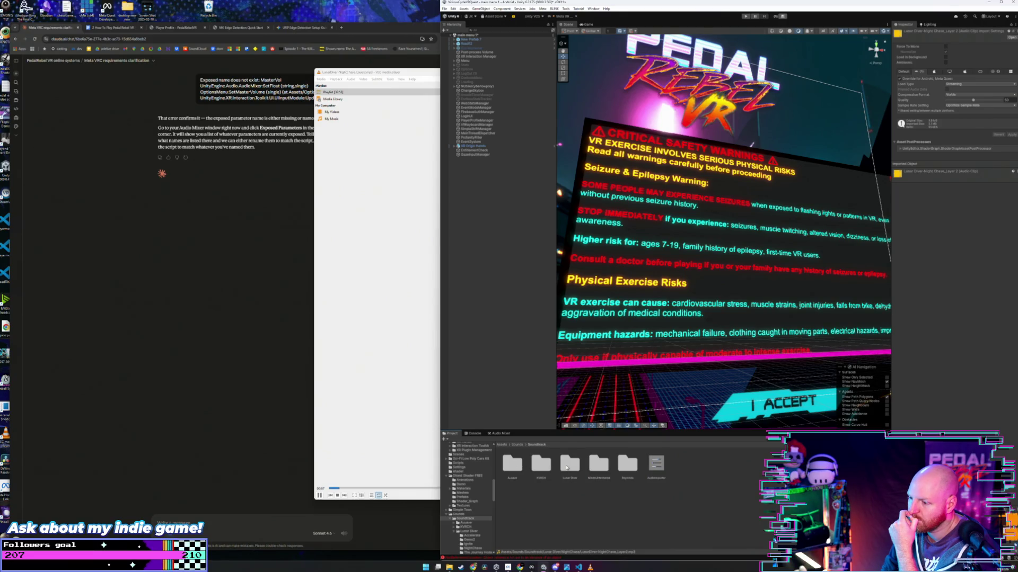
double_click(567, 468)
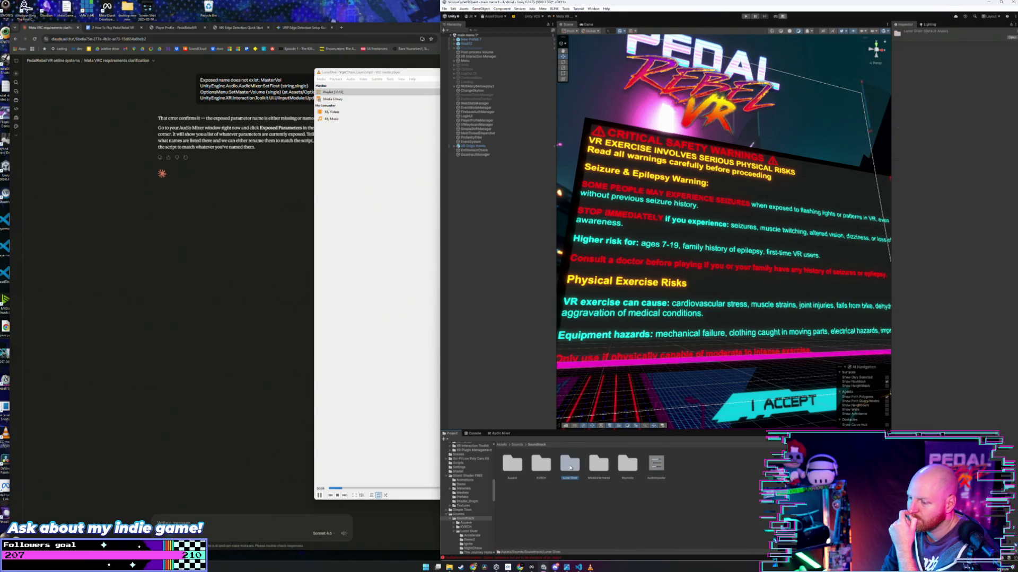
Step: Preview the second Demo2 clip and look through the Ignite folder
double_click(542, 467)
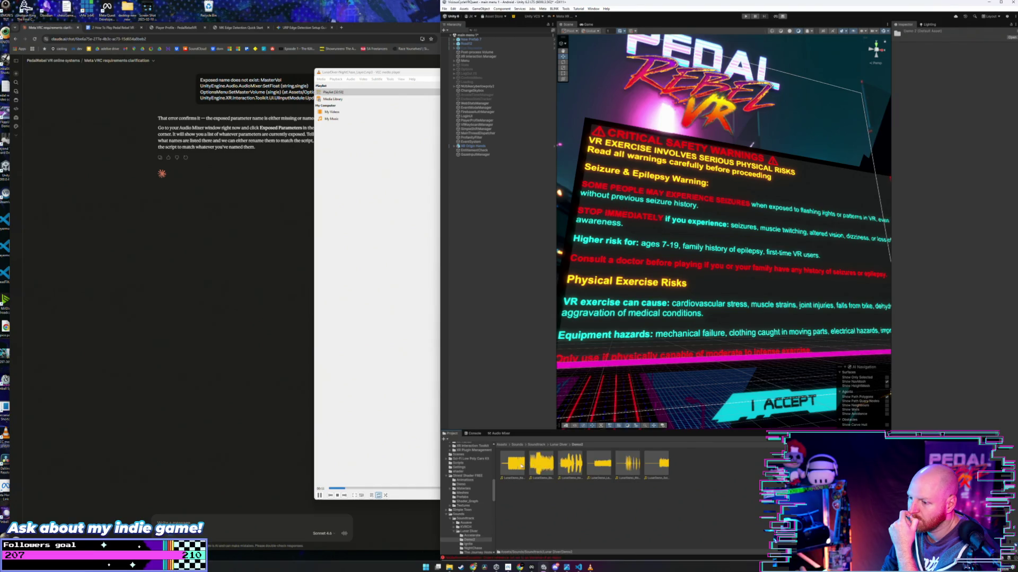
double_click(535, 468)
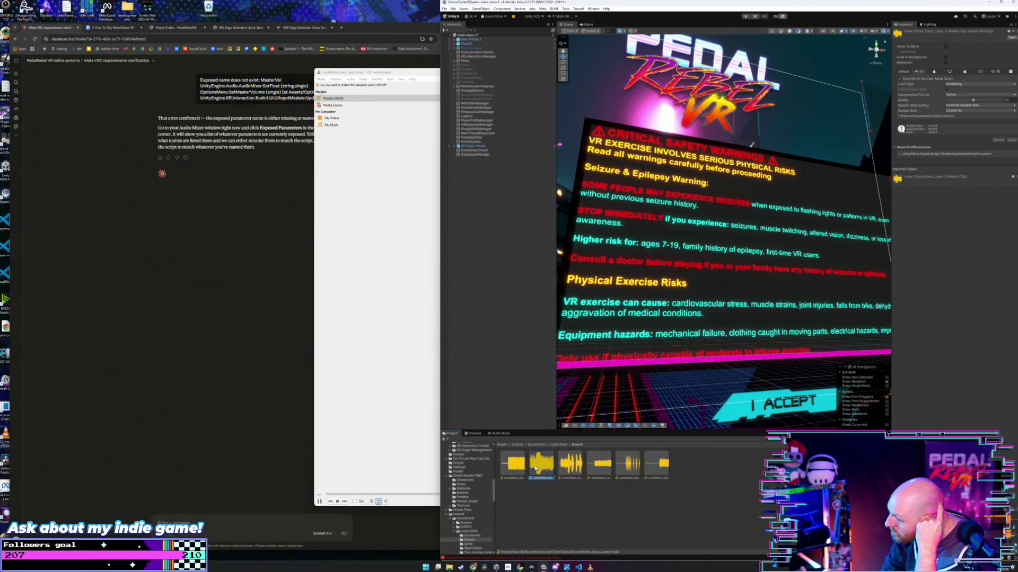
left_click(557, 445)
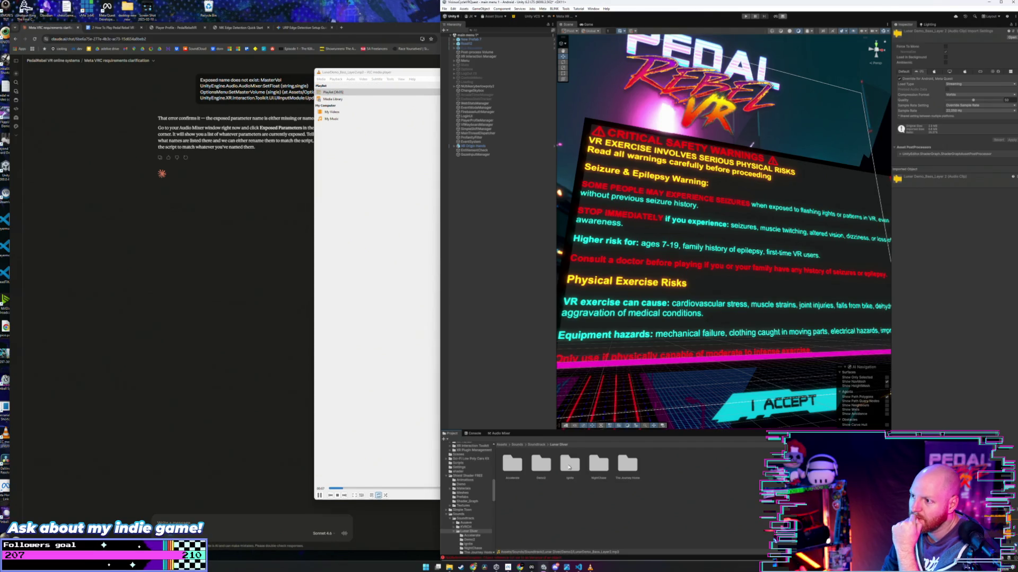
double_click(569, 467)
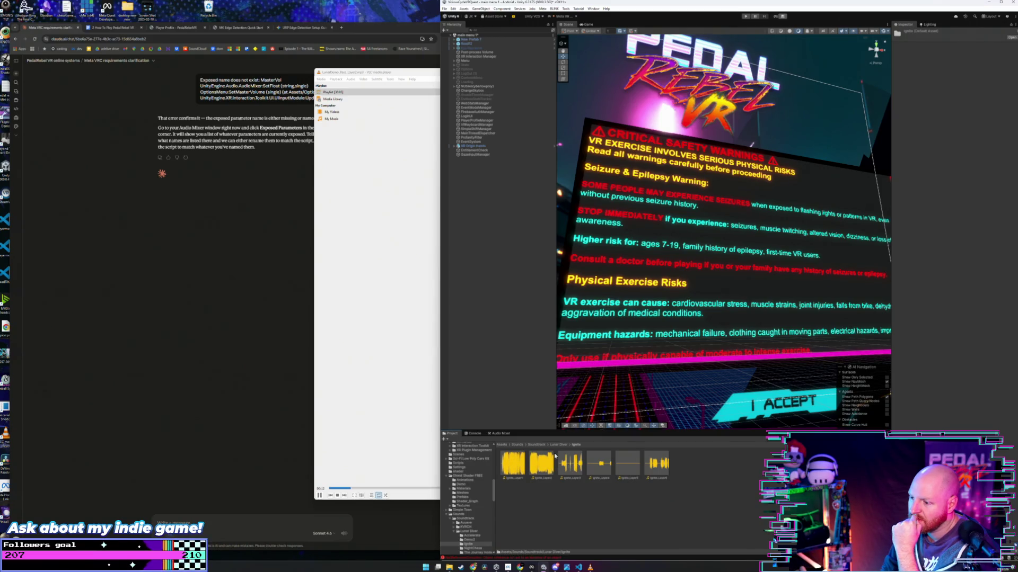
left_click(558, 446)
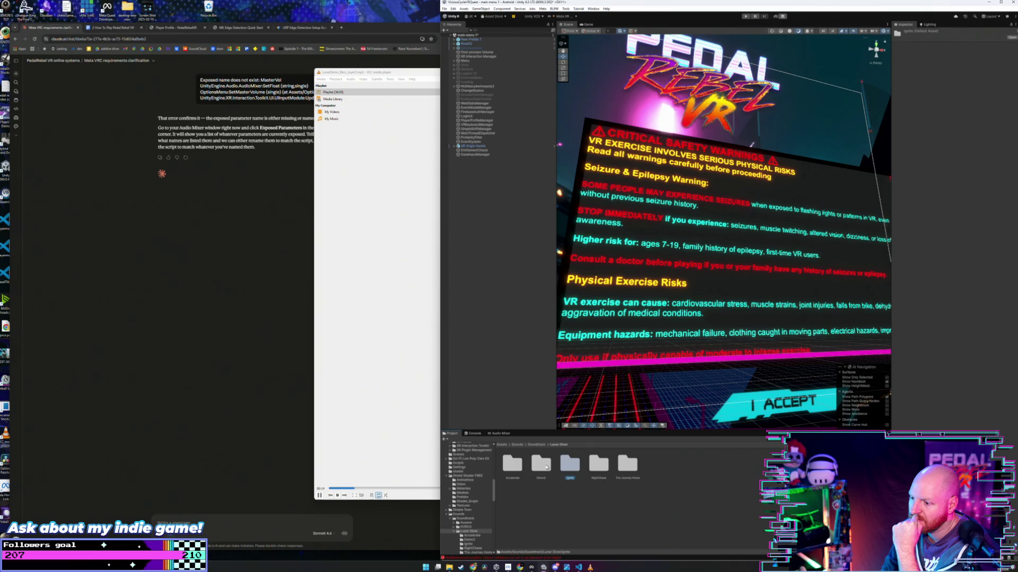
Step: Play the third Demo2 clip and Ignite_Layer2, then return to Lunar Diver
double_click(547, 467)
double_click(568, 466)
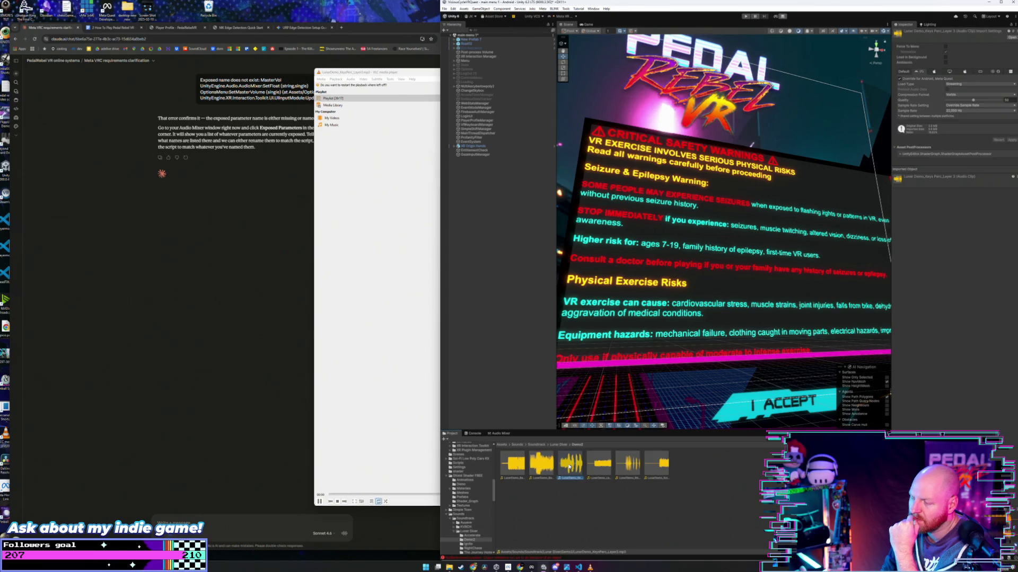
left_click(561, 446)
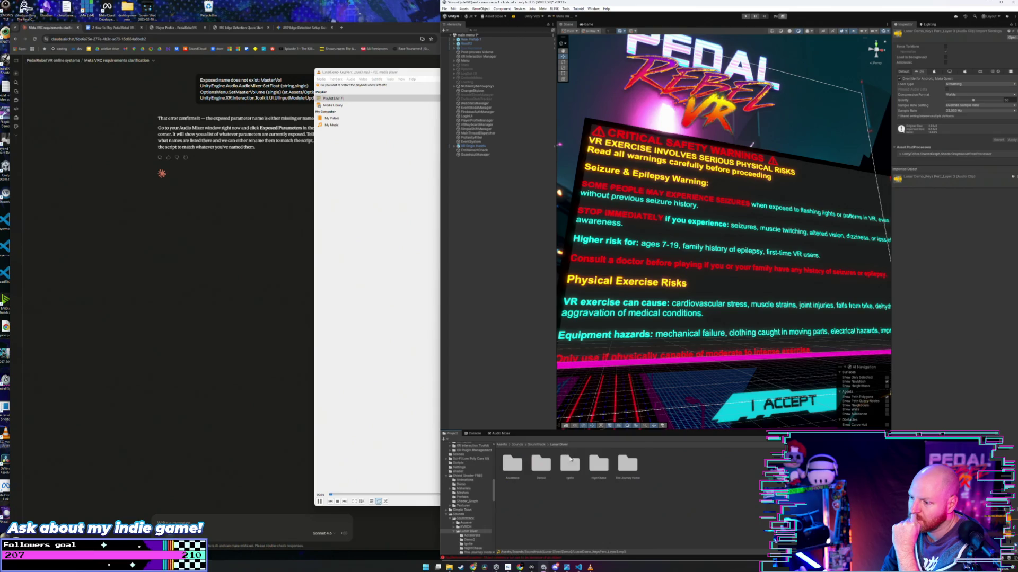
double_click(570, 464)
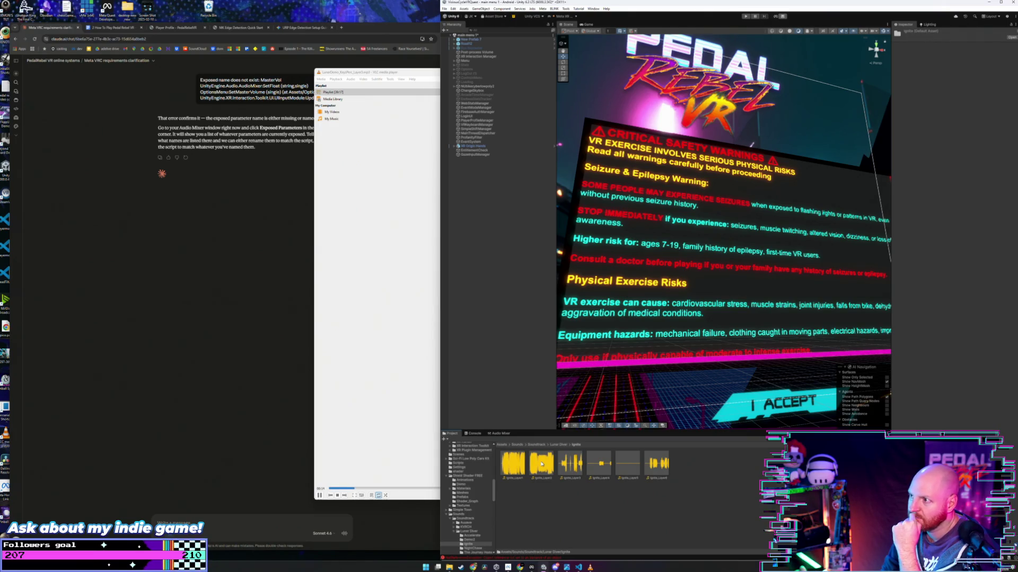
double_click(541, 465)
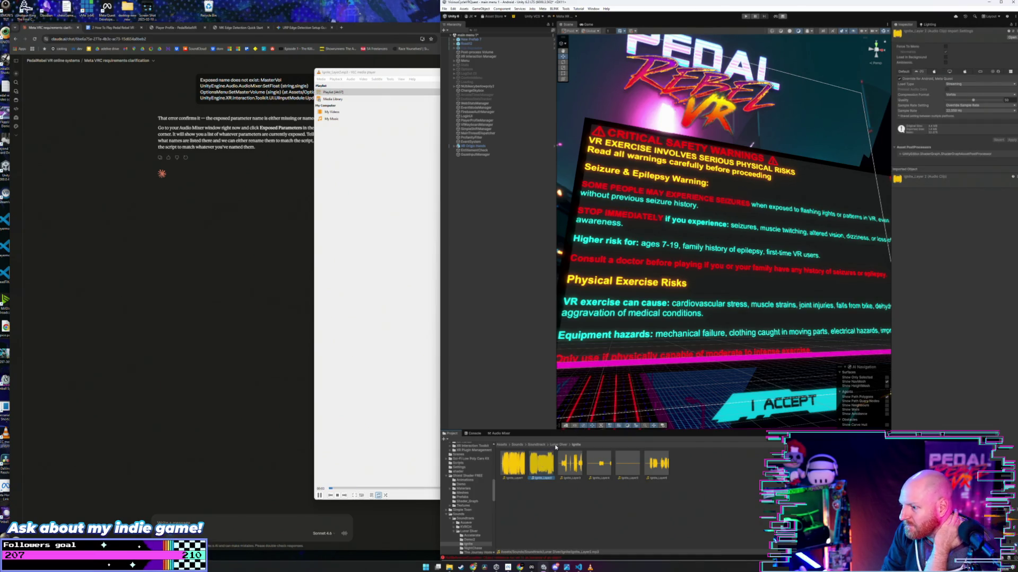
left_click(554, 445)
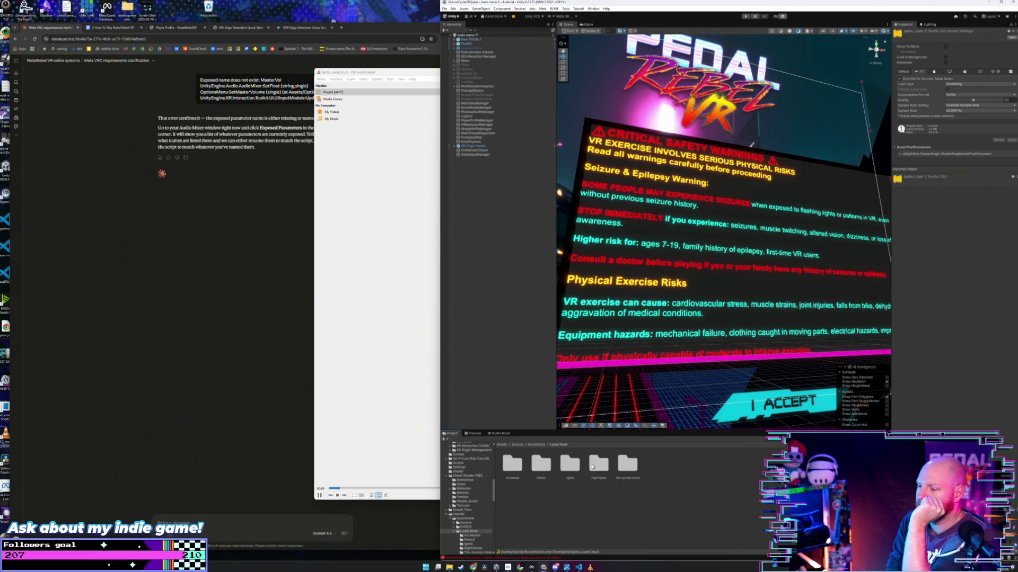
Step: Play the NightChase layer 2 clip
double_click(596, 470)
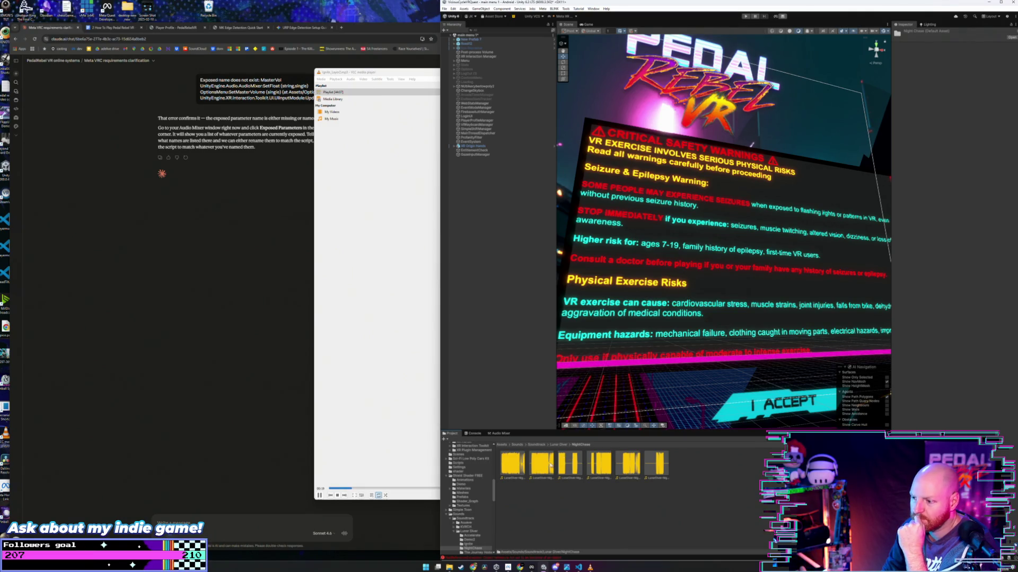
left_click(549, 466)
double_click(550, 465)
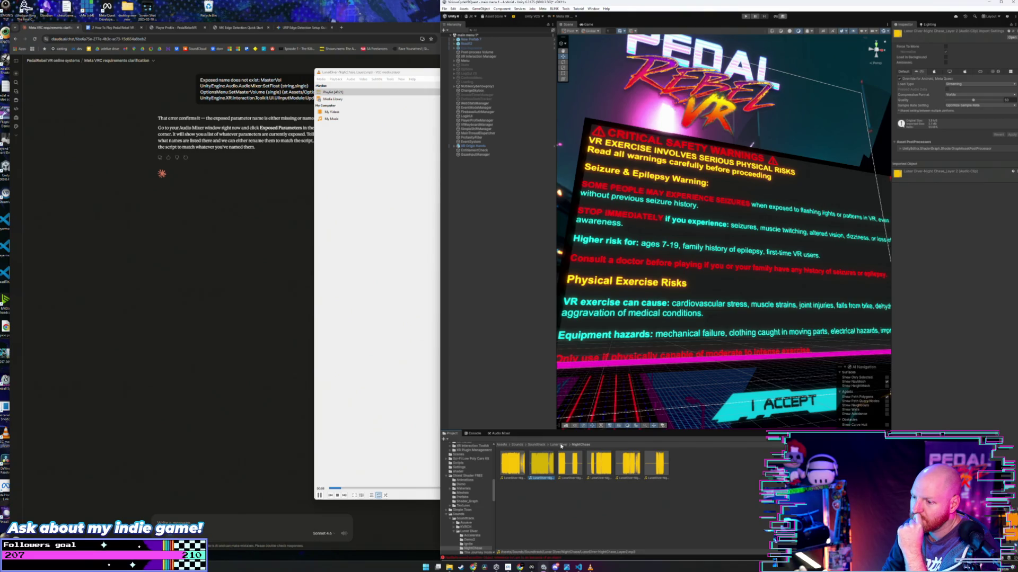
left_click(560, 446)
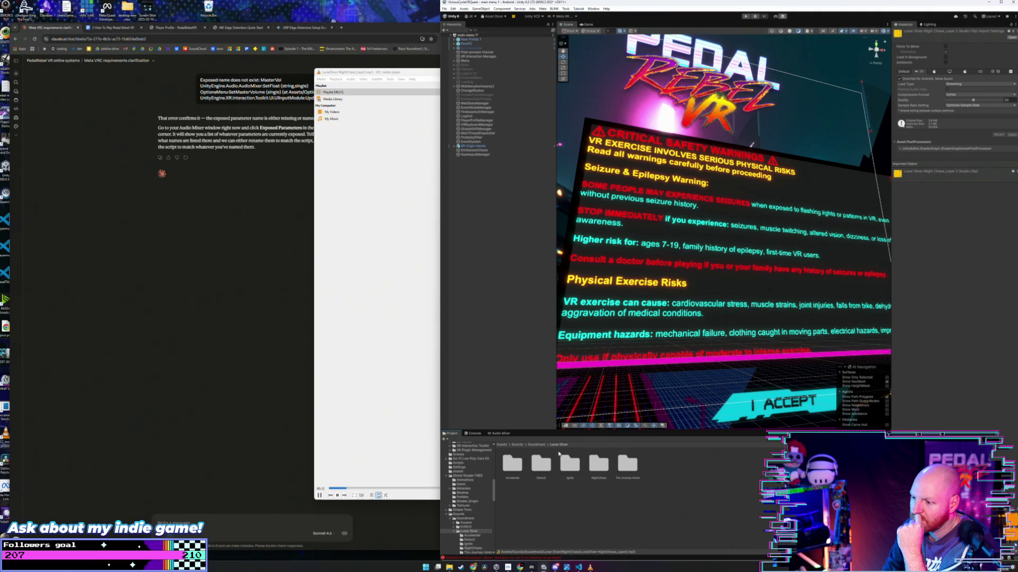
Step: Play the first Accelerate clip, scrubbing forward and back through it
double_click(518, 470)
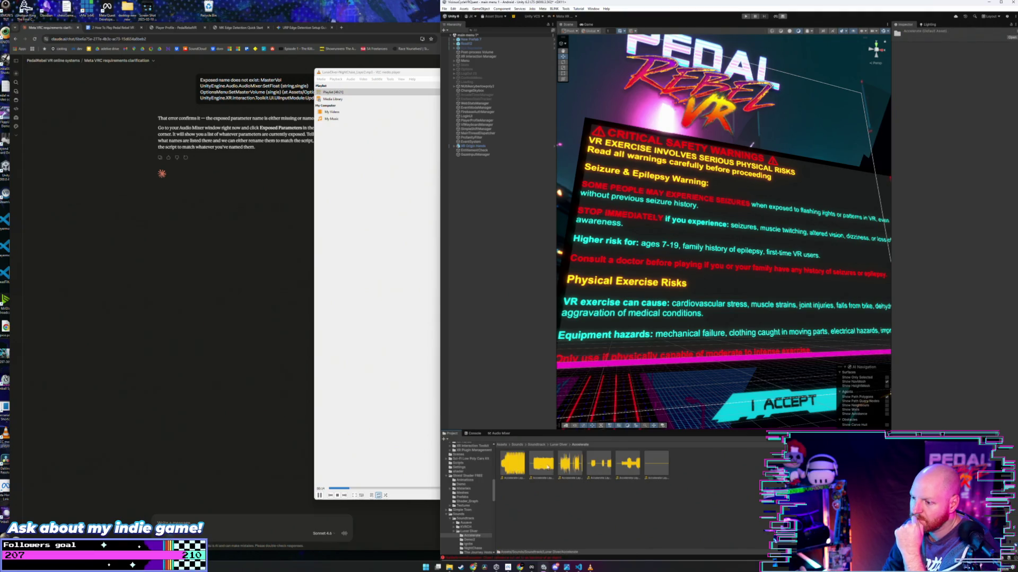
double_click(513, 469)
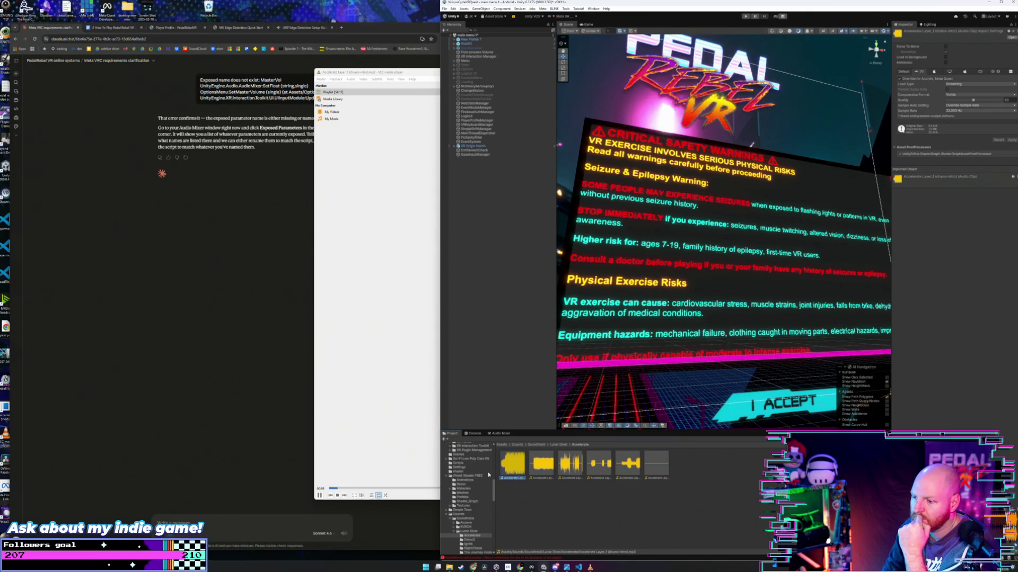
left_click(383, 488)
left_click(363, 488)
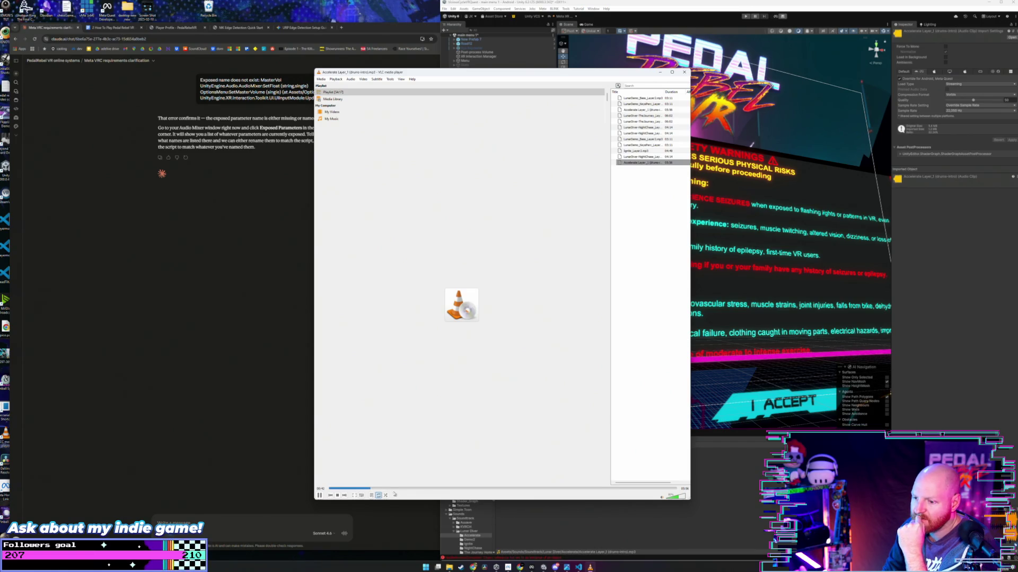
left_click(539, 508)
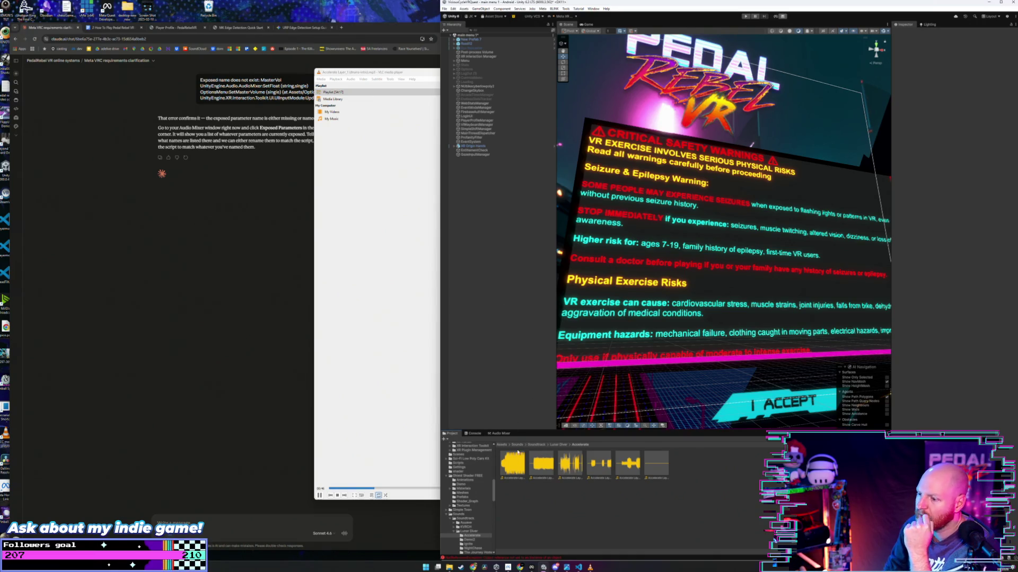
Step: Replay Ignite_Layer2, skipping ahead through the track
left_click(558, 446)
double_click(569, 463)
double_click(540, 463)
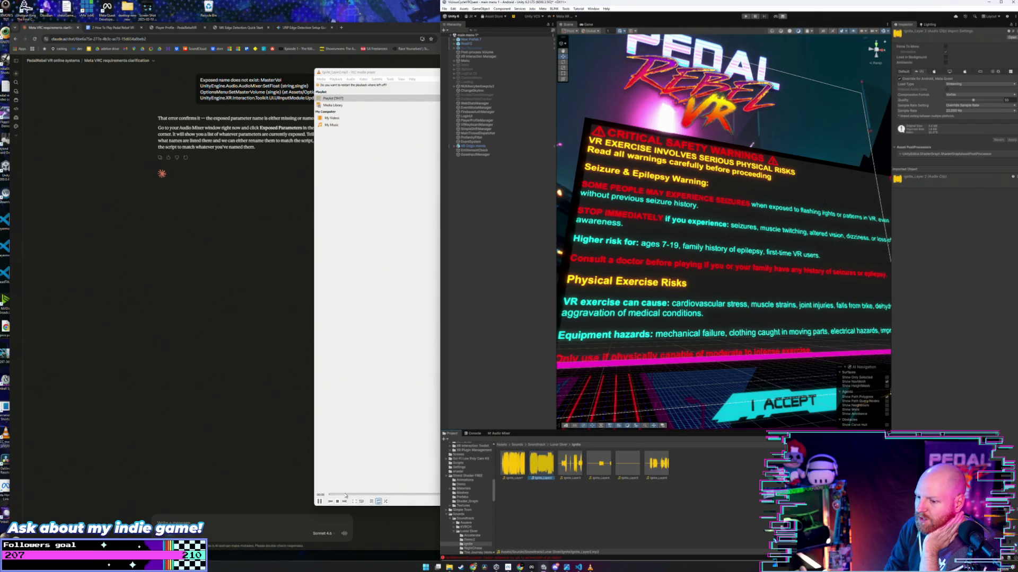
left_click(360, 495)
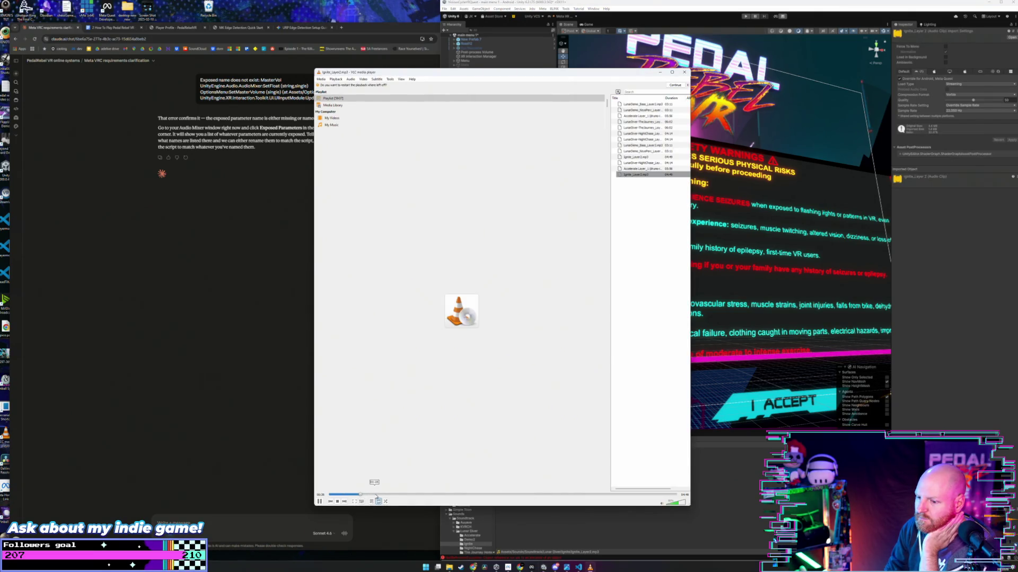
left_click(549, 530)
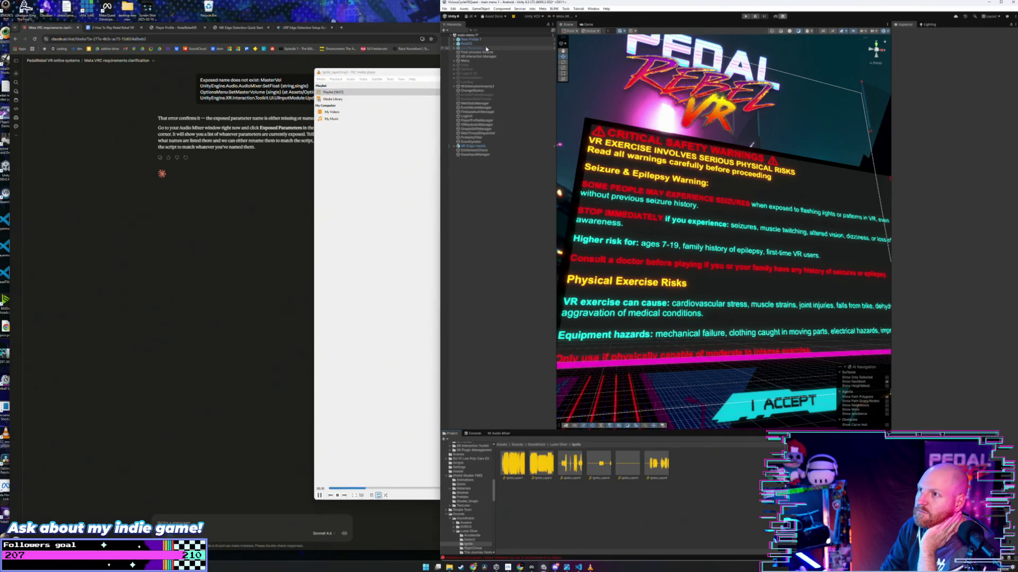
left_click(384, 488)
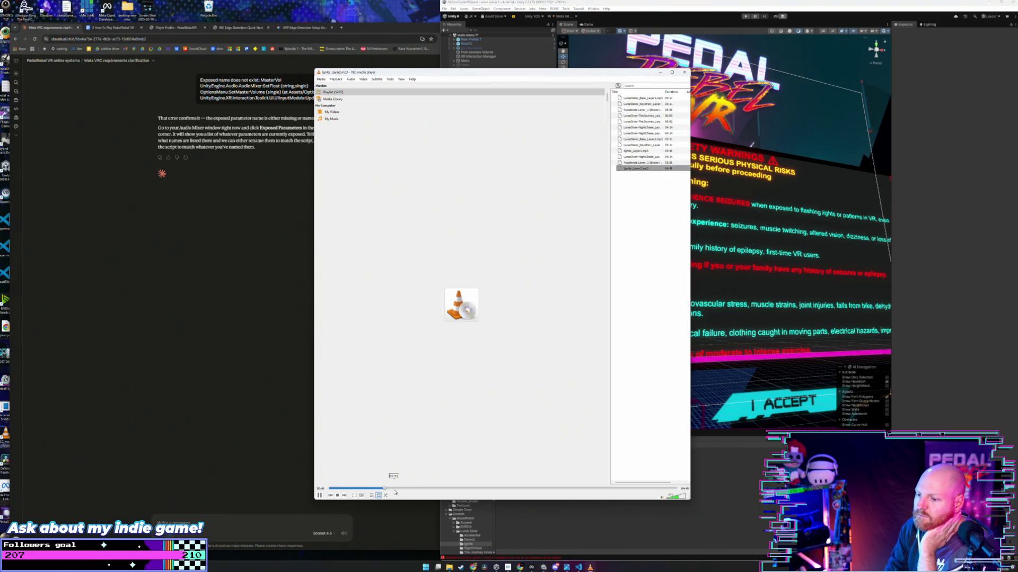
left_click(534, 507)
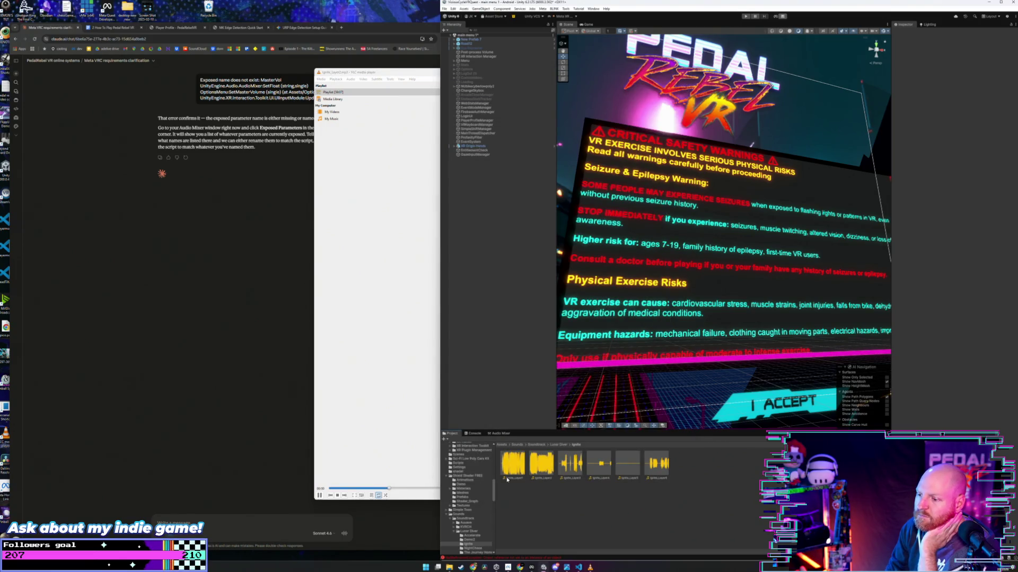
Step: Preview the Demo2 bass layer 2 and keys-and-percussion layer 3 clips, skipping ahead in each
left_click(557, 446)
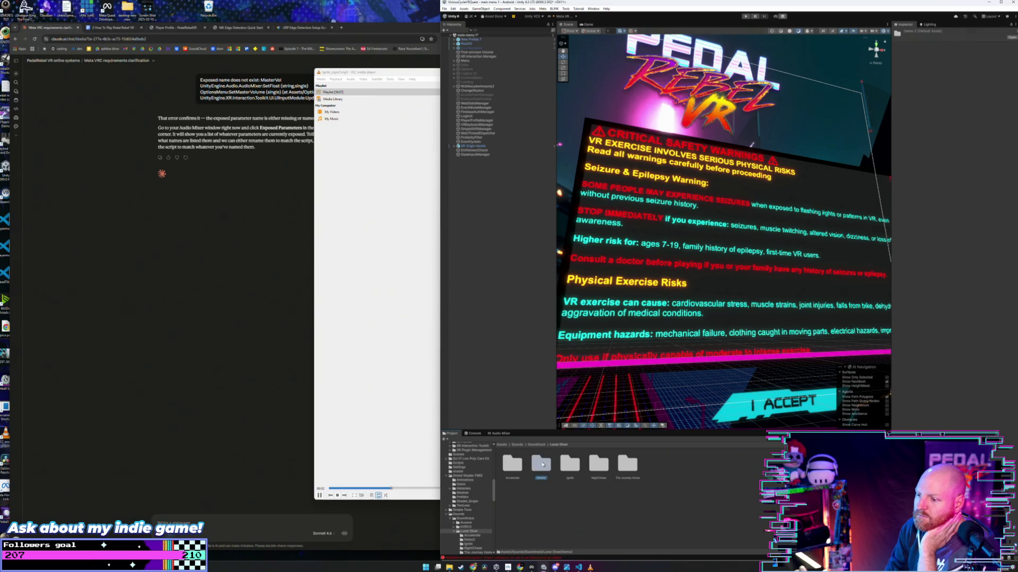
double_click(541, 463)
double_click(541, 467)
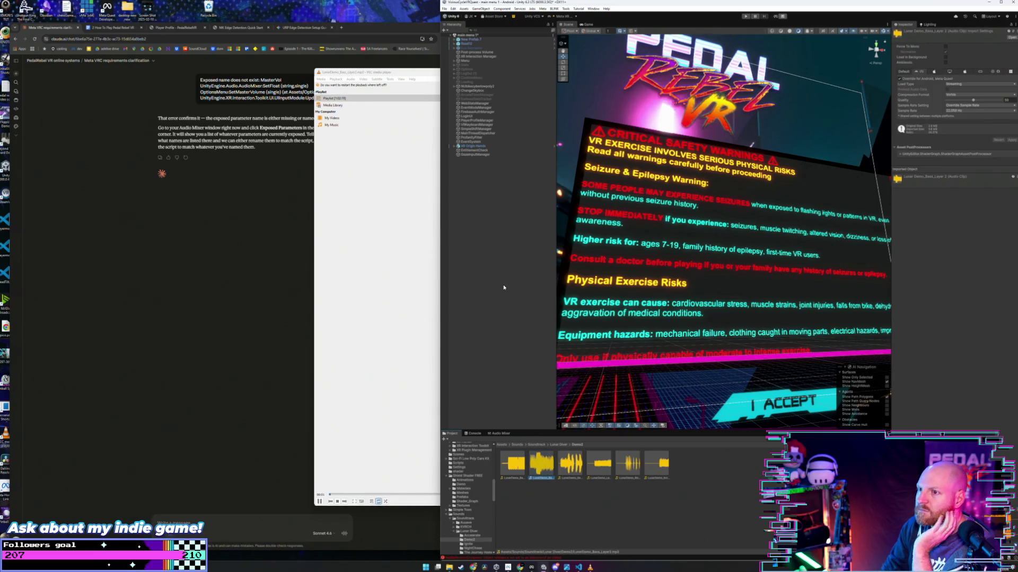
left_click(356, 495)
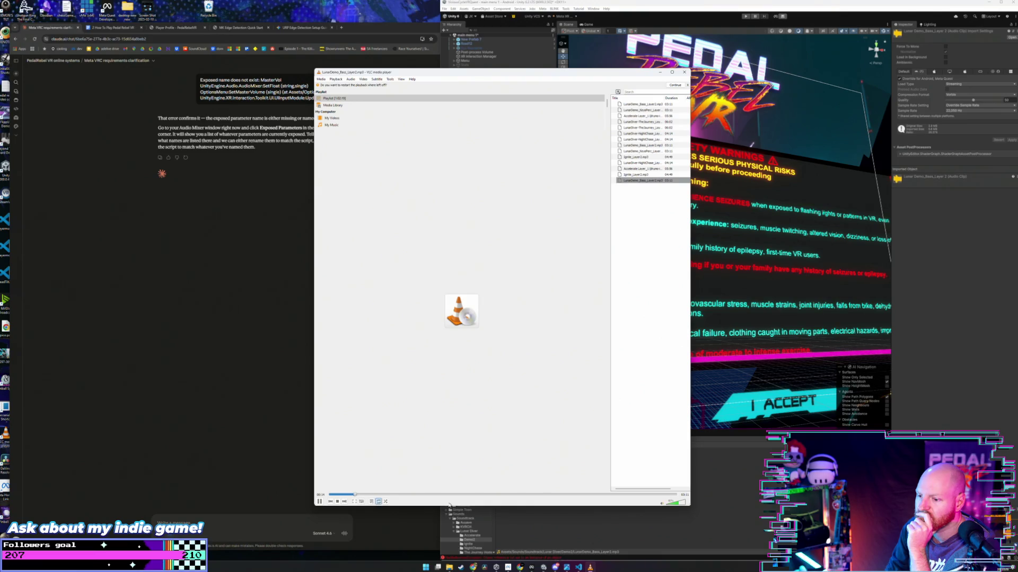
double_click(571, 463)
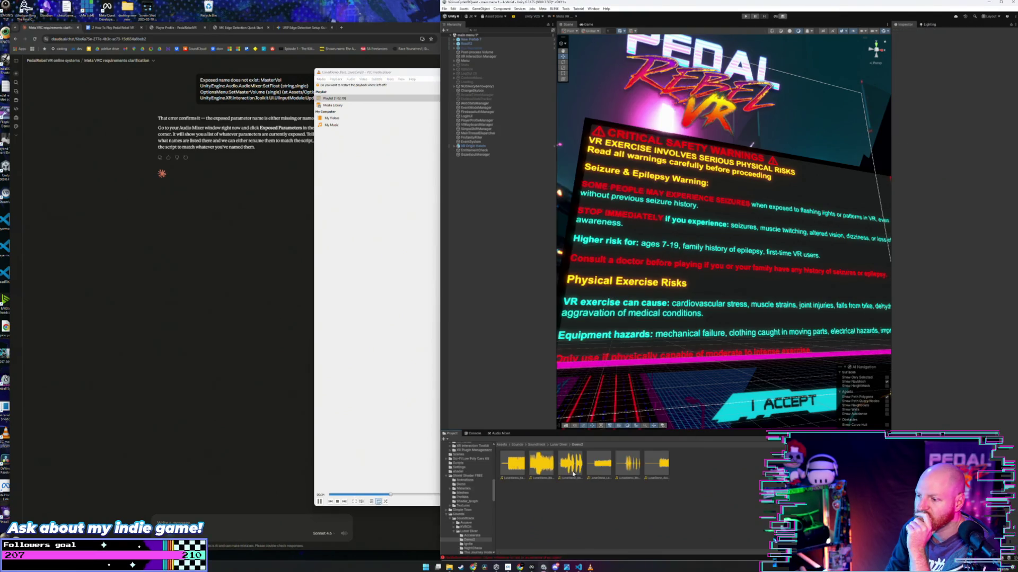
left_click(347, 501)
left_click(521, 531)
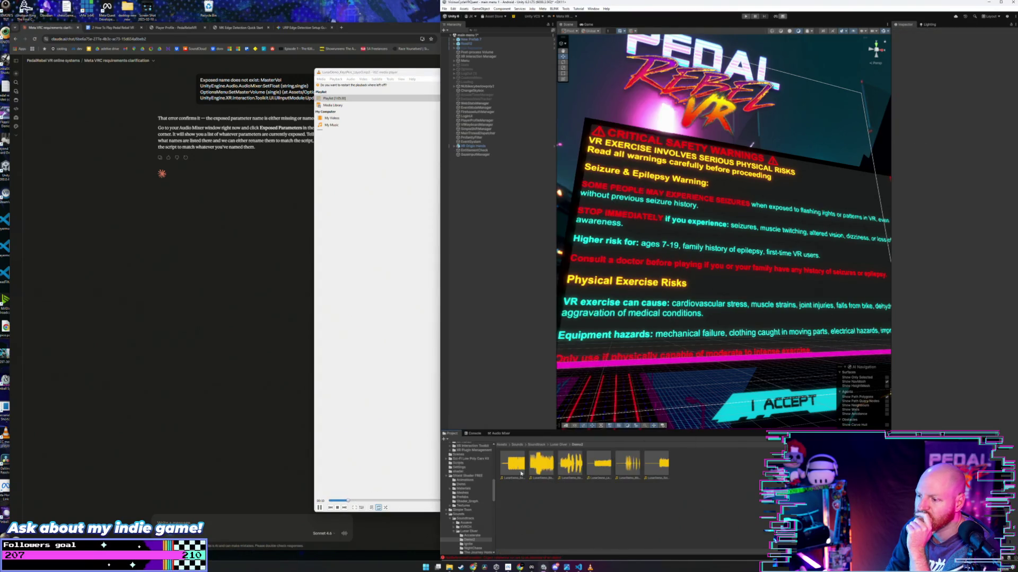
left_click(485, 147)
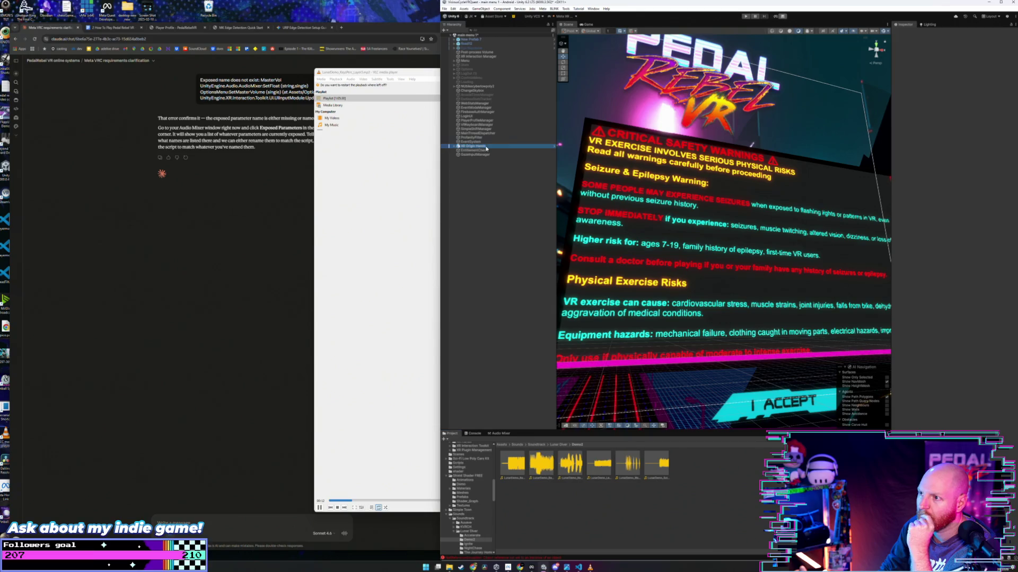
Step: Drag the chosen Demo2 clip into XR Origin Hands' Audio Source, save the project, and close VLC
mouse_move(573, 466)
left_mouse_down()
mouse_move(756, 425)
mouse_move(969, 291)
left_mouse_up()
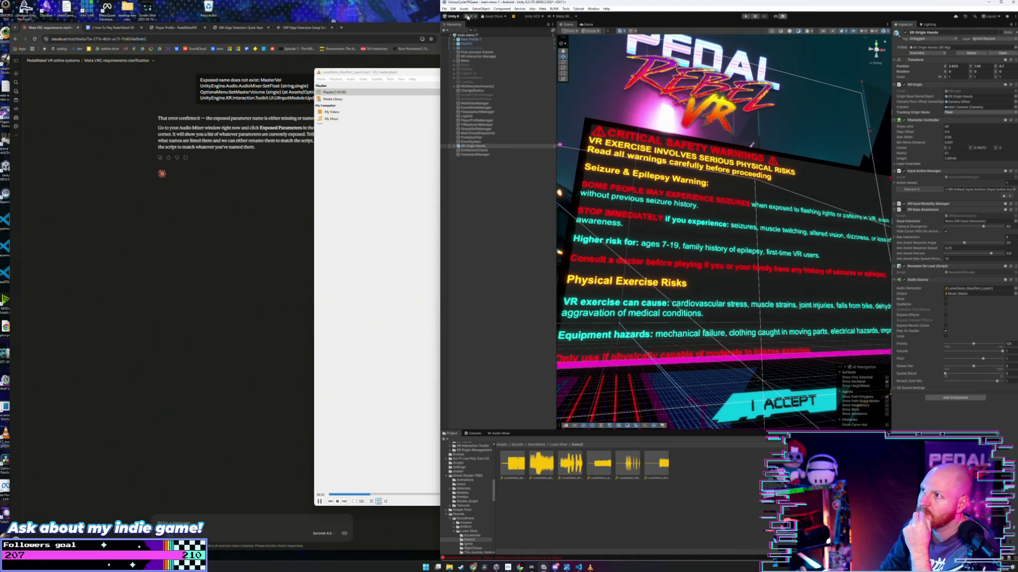
left_click(448, 9)
left_click(456, 35)
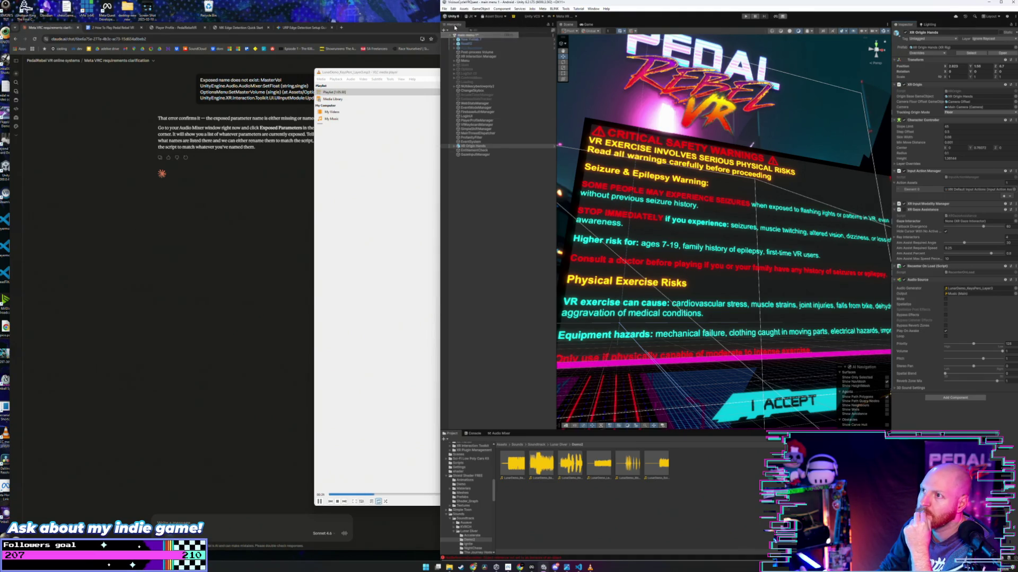
left_click(448, 9)
left_click(463, 67)
left_click(435, 155)
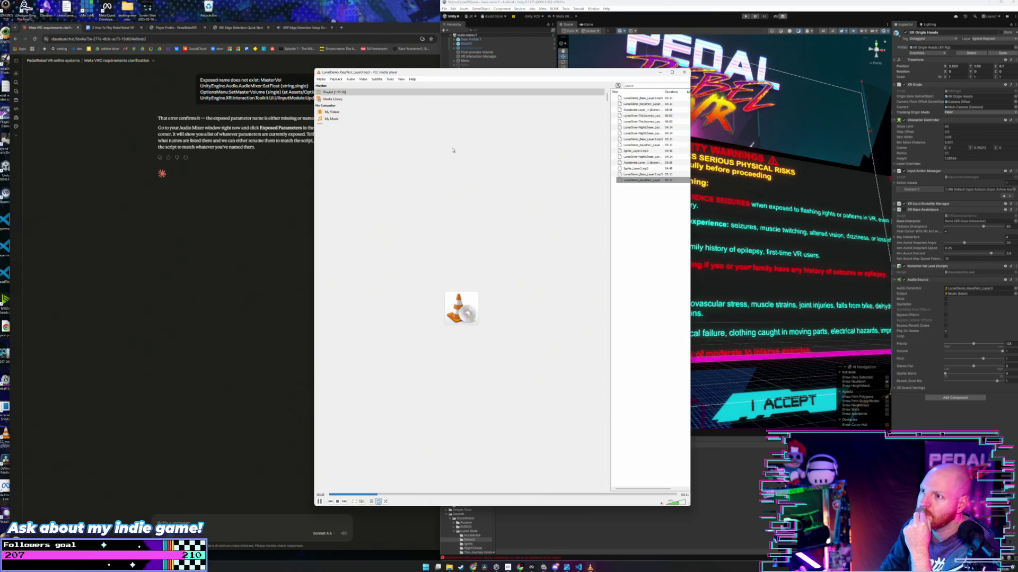
left_click(683, 72)
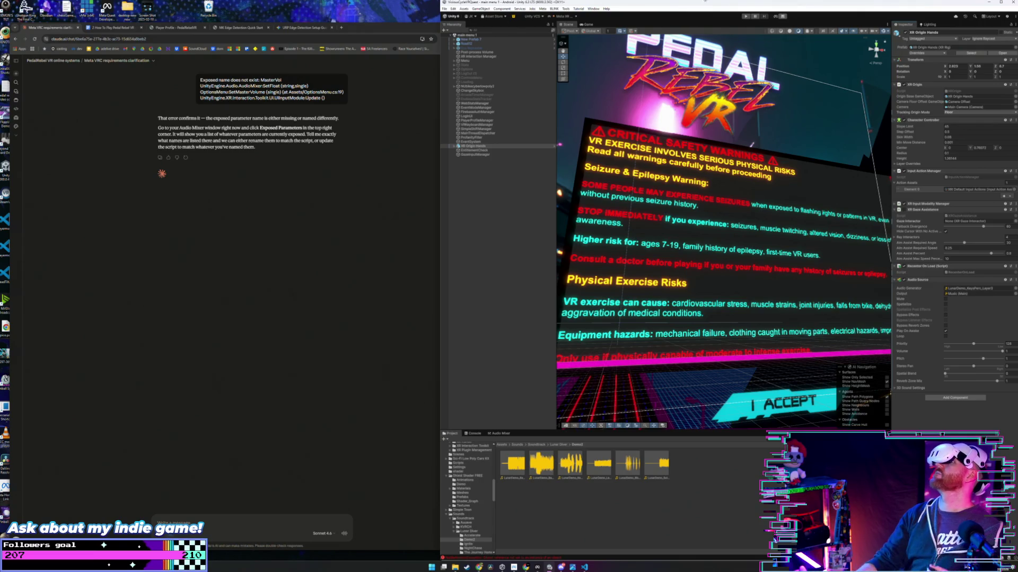
Step: Enter Play mode to test the main menu scene on the headset via Air Link
left_click(744, 16)
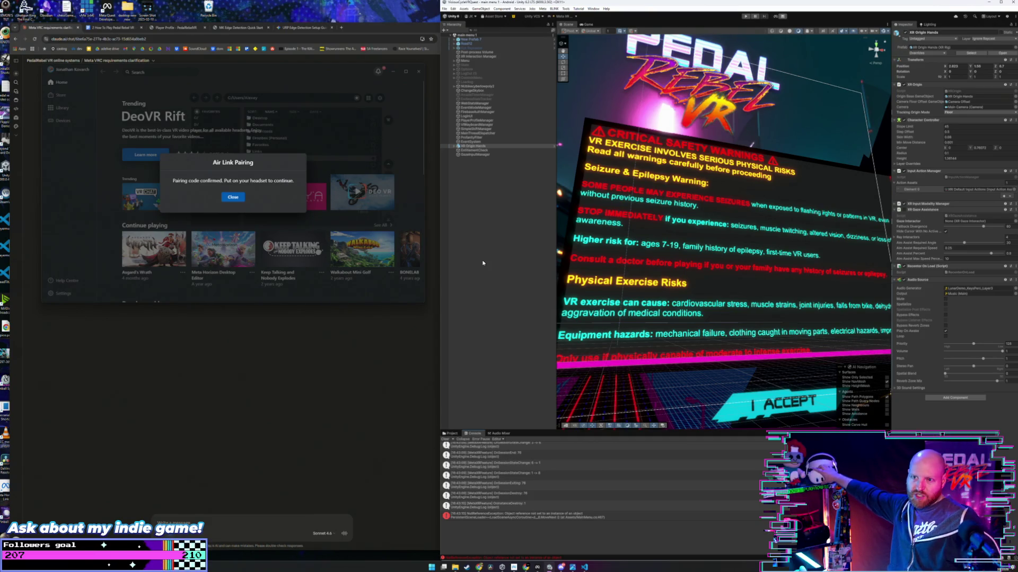
Step: Dismiss the Air Link headset notice and bring up the Build Profiles window
left_click(233, 198)
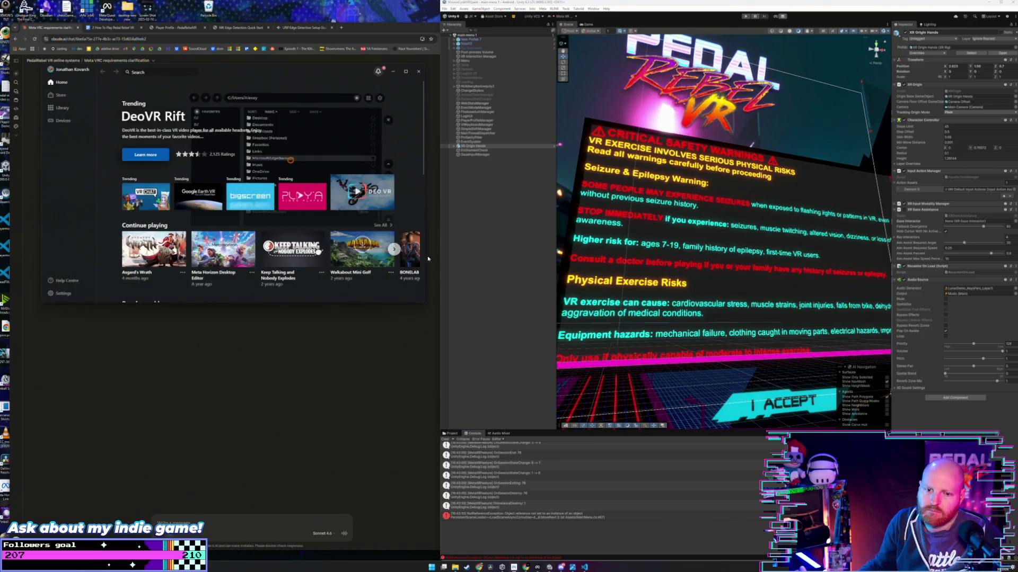
left_click(444, 9)
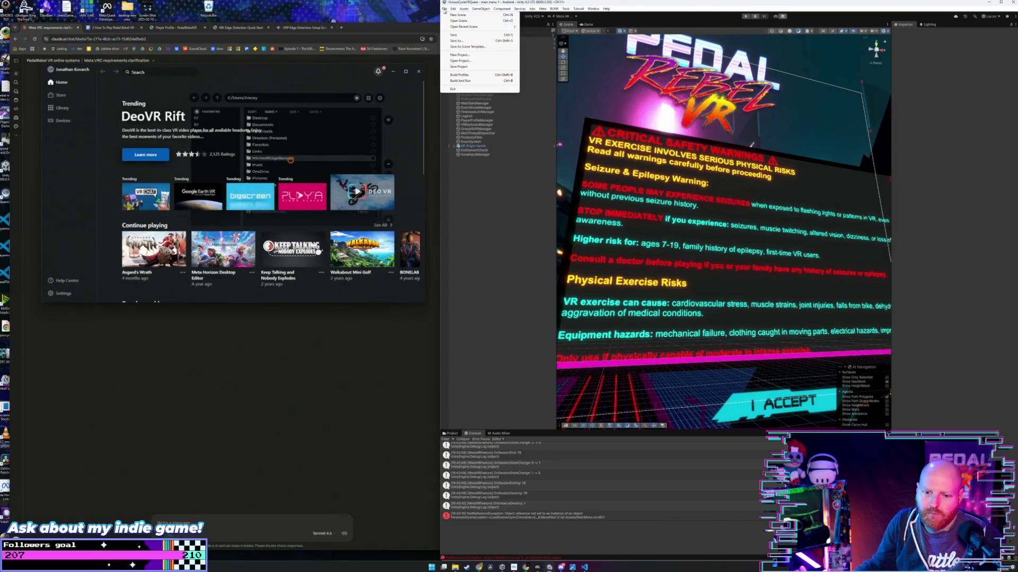
left_click(470, 75)
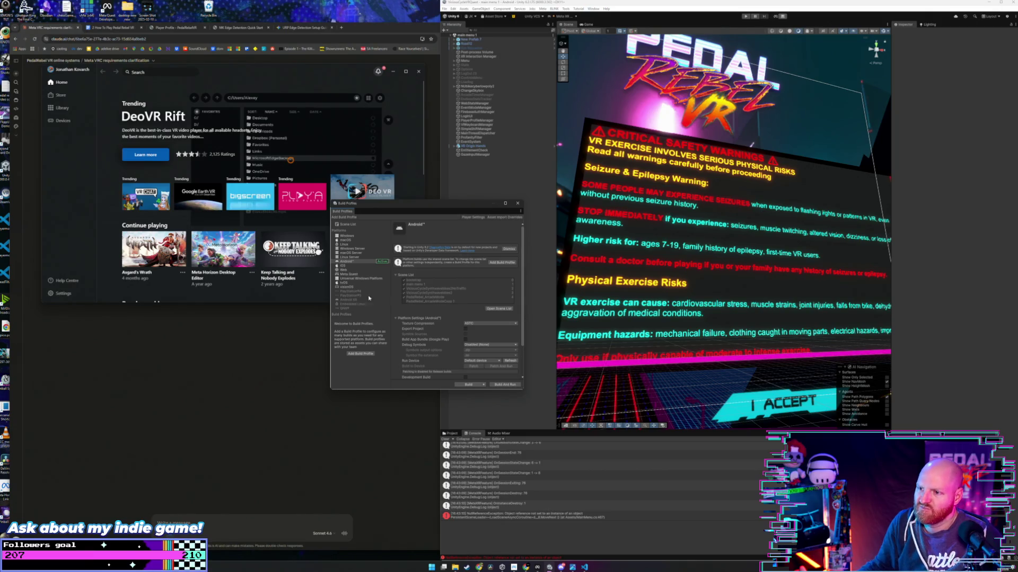
Step: Review the Bundle Version Code in Player Settings, then close Project Settings
left_click(474, 217)
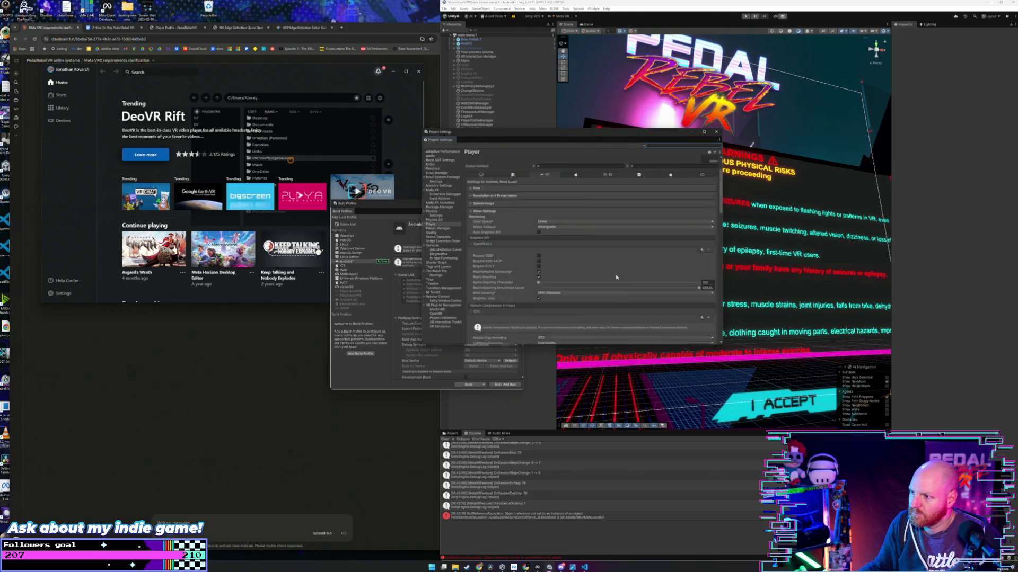
scroll(609, 290, "down", 5)
scroll(609, 290, "down", 3)
left_click(515, 297)
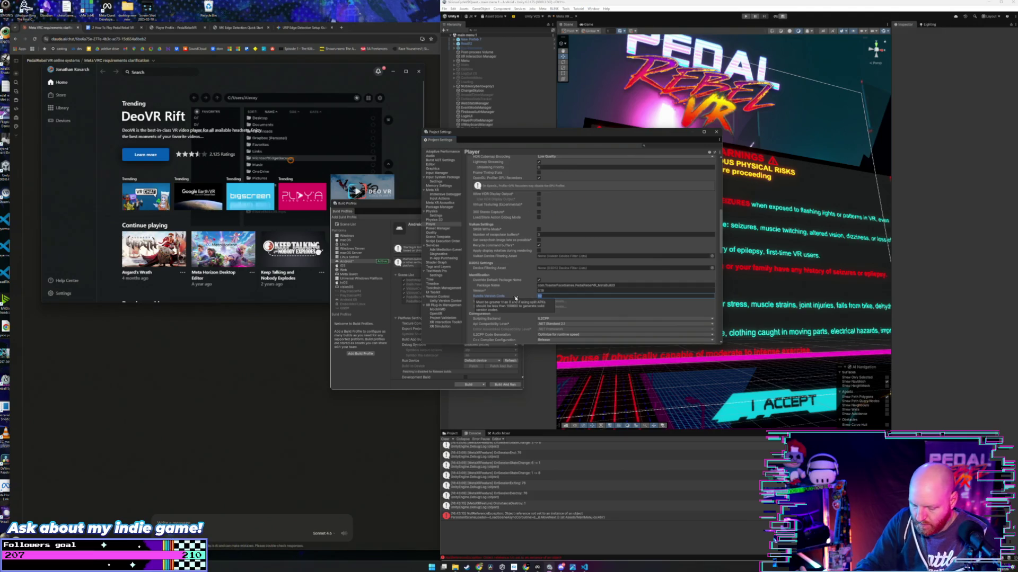
left_click(716, 133)
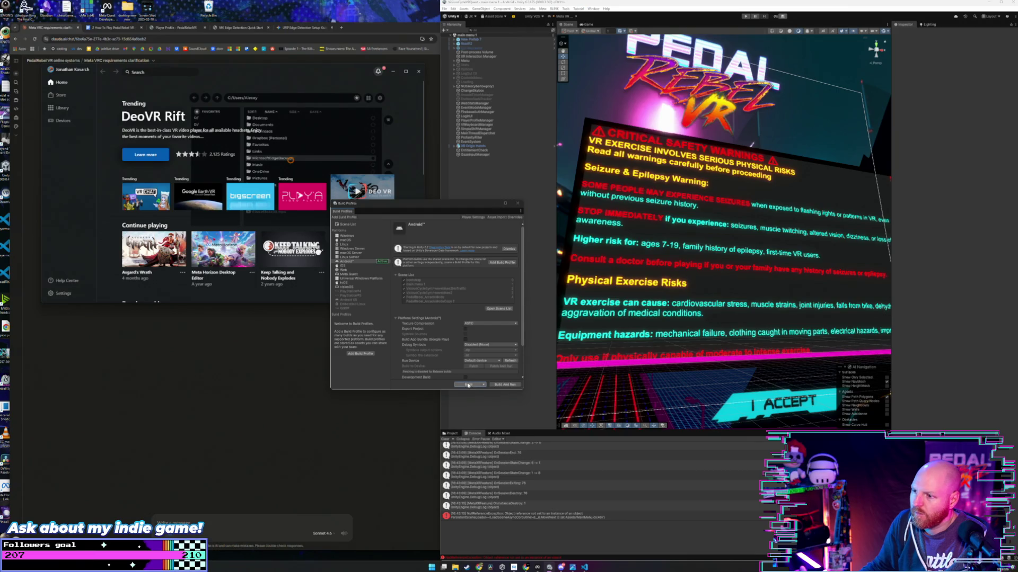
Step: Build the Meta Quest APK into a new folder named 93 inside meta alpha
left_click(468, 385)
left_click(473, 27)
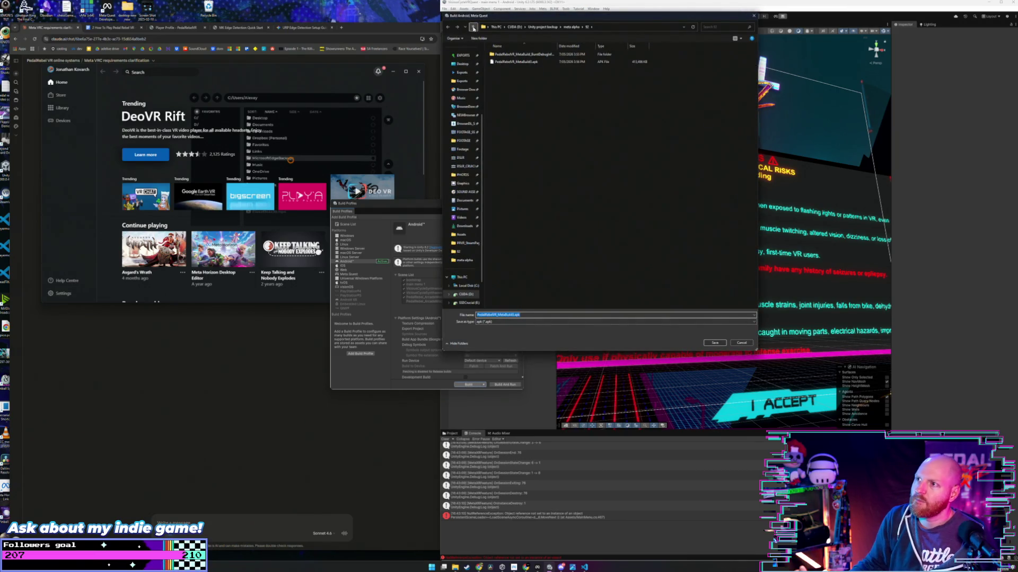
left_click(475, 39)
type("9")
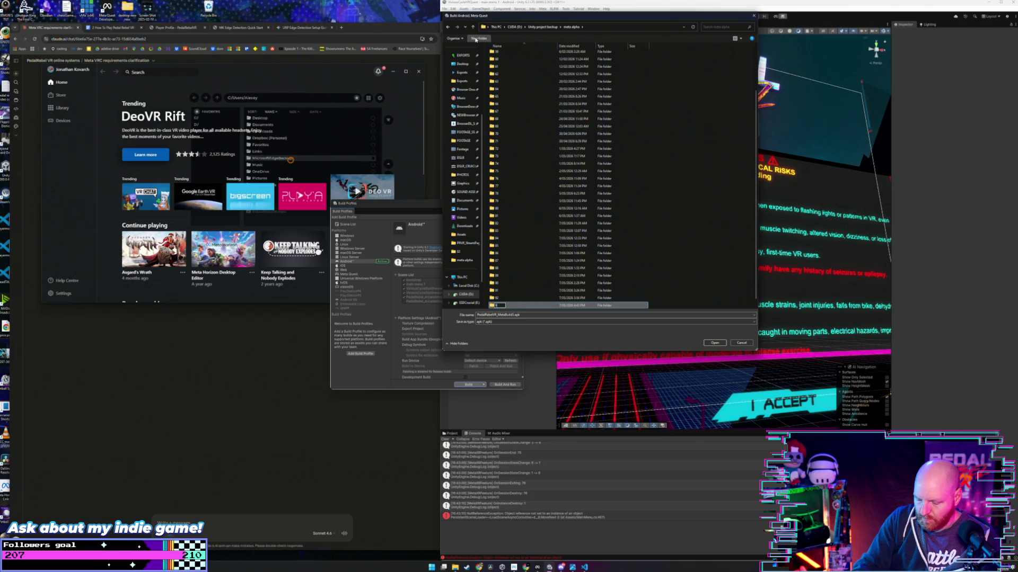
key("Return")
key("Return")
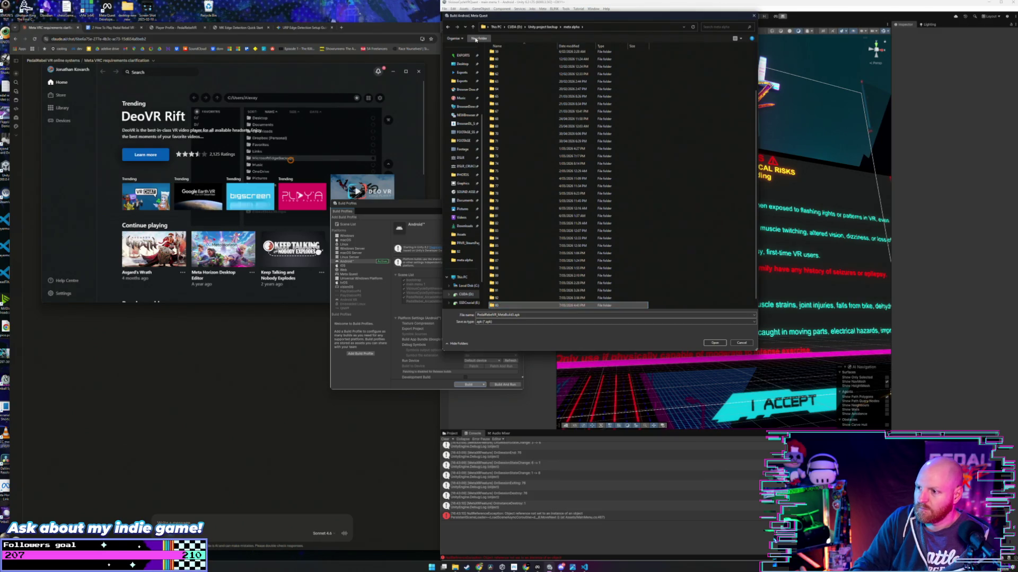
left_click(712, 344)
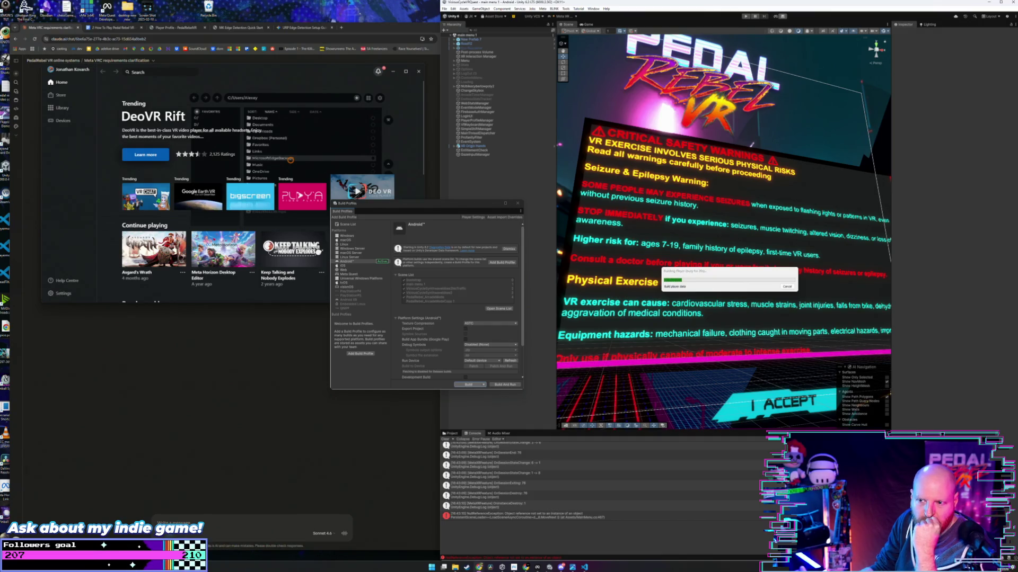
left_click(60, 353)
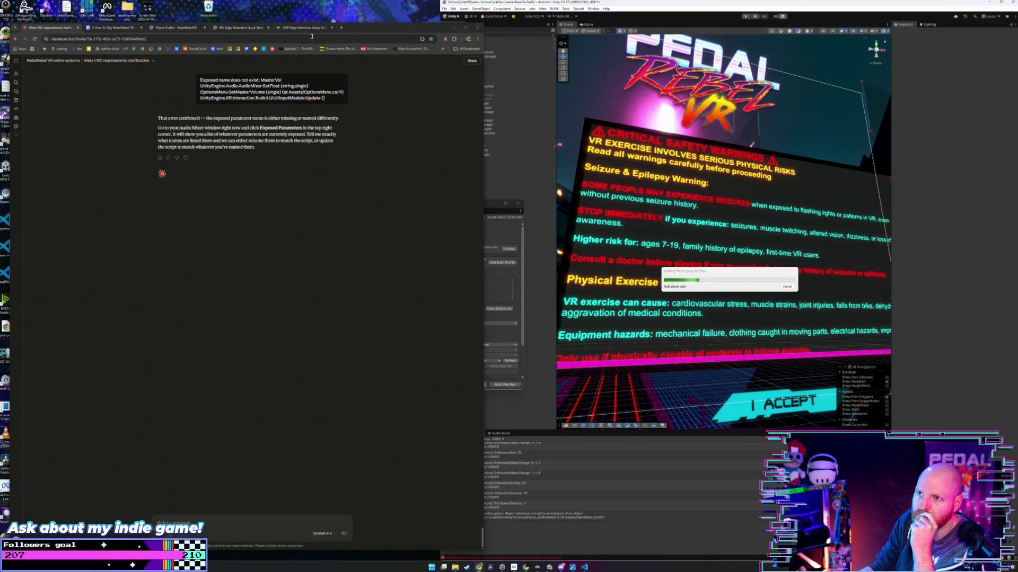
Step: Send Claude a message: it's fixed, ready to submit for review, been at it over 12 now
left_click(246, 518)
type("fixed it think im rei")
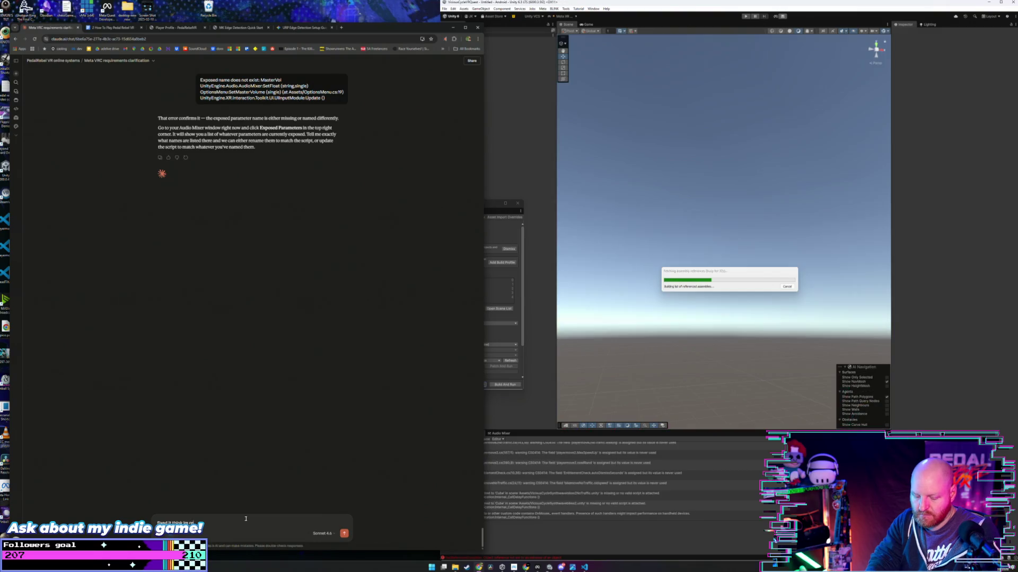
key("BackSpace")
type("ady to sum")
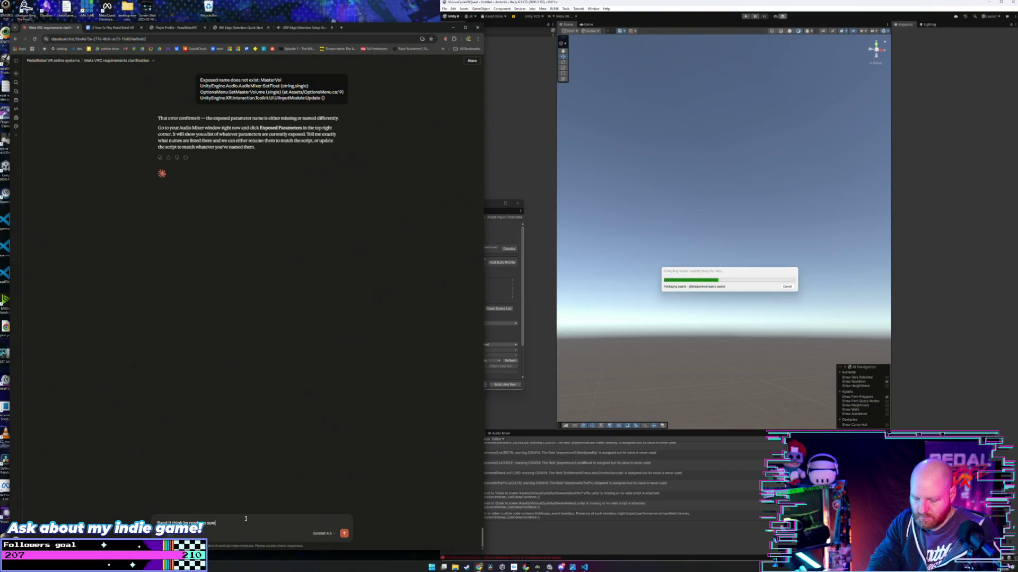
key("BackSpace")
type("bmit it")
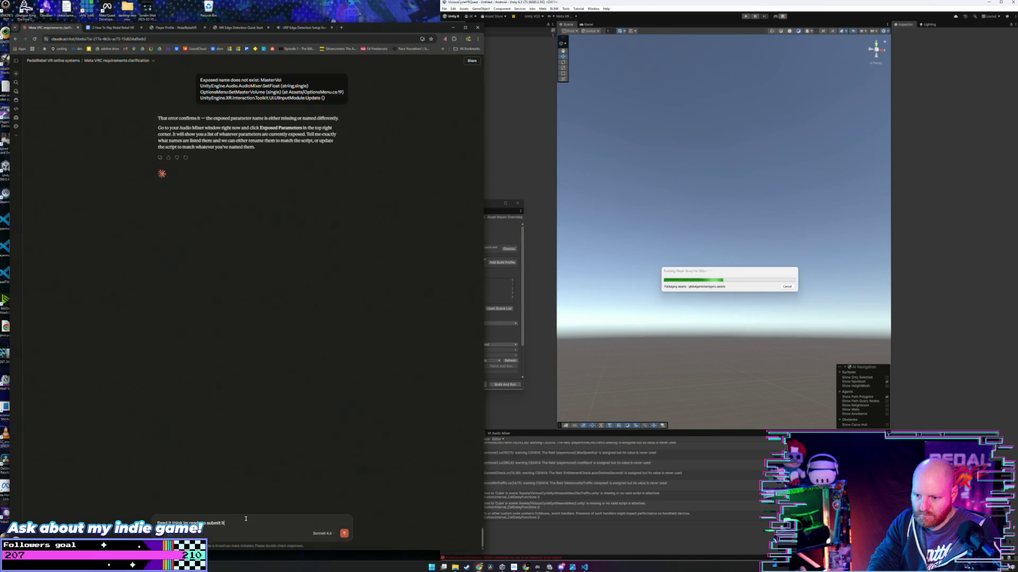
type(" to te sto")
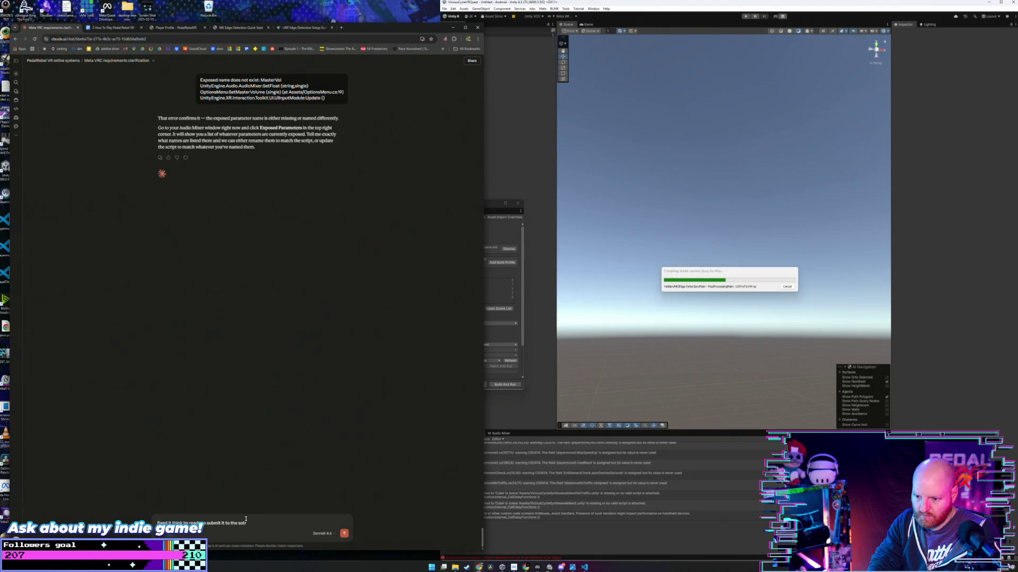
key("BackSpace")
key("BackSpace")
type("ore for review fi")
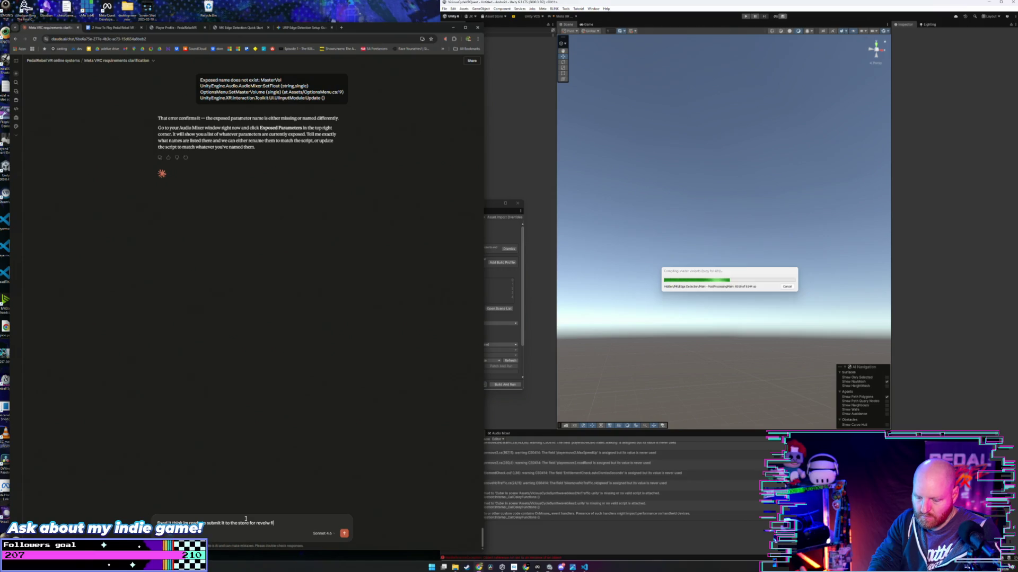
type("nali")
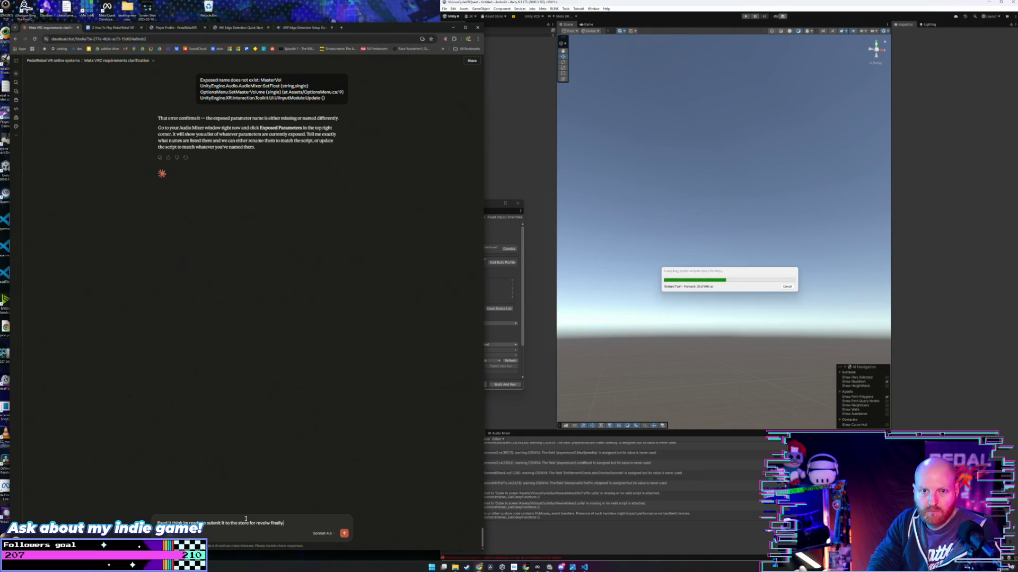
type(". ive been at")
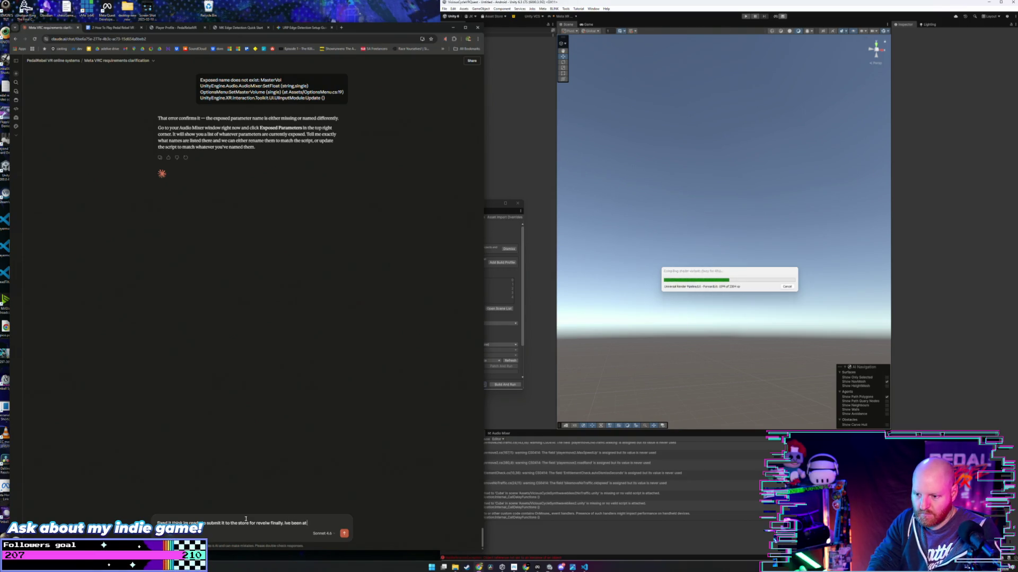
type(" it for ove")
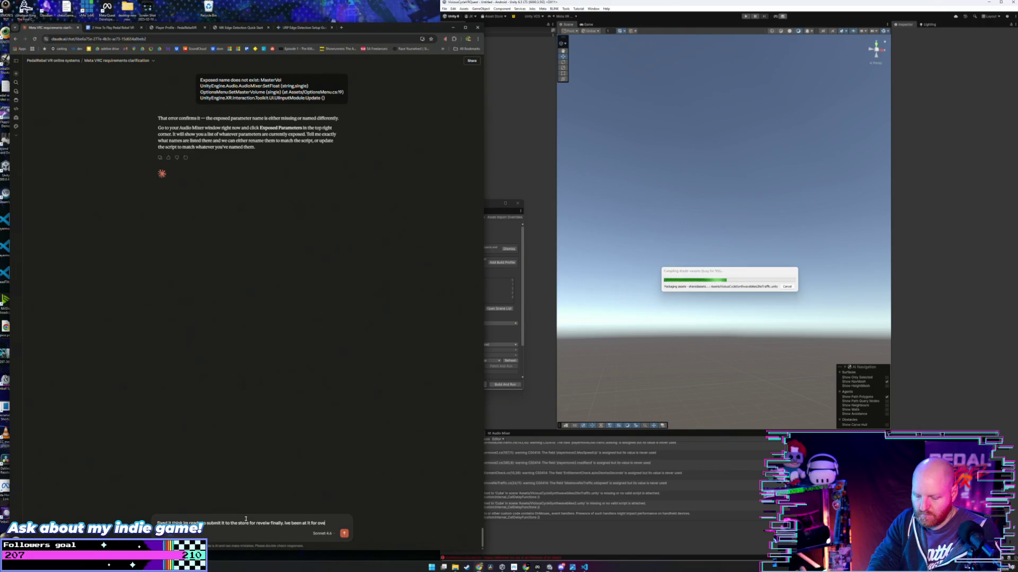
type("r 12 now")
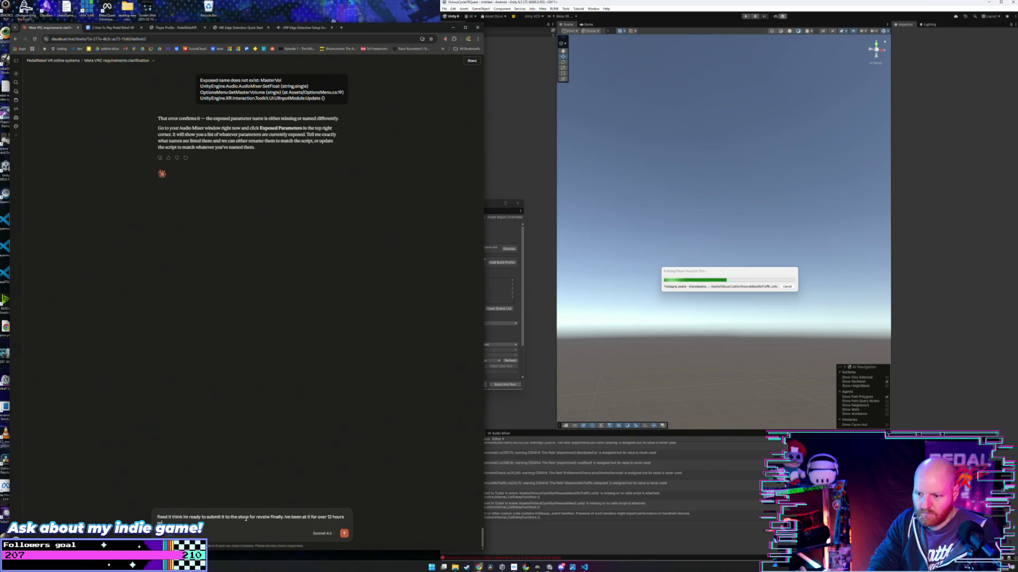
key("Return")
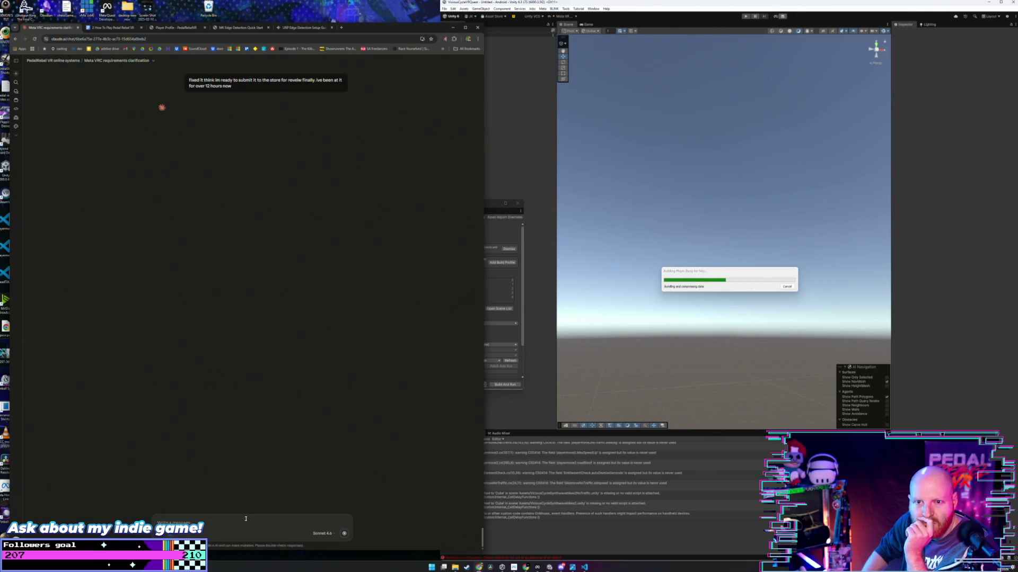